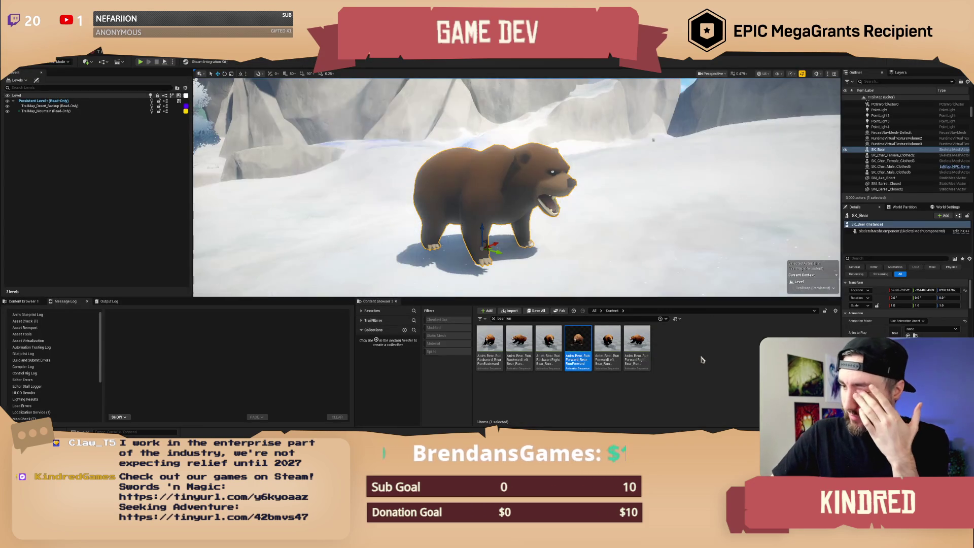
# Deselect the bear run animation, enlarge the level view slightly, and clear the bear run search.
pyautogui.click(702, 359)
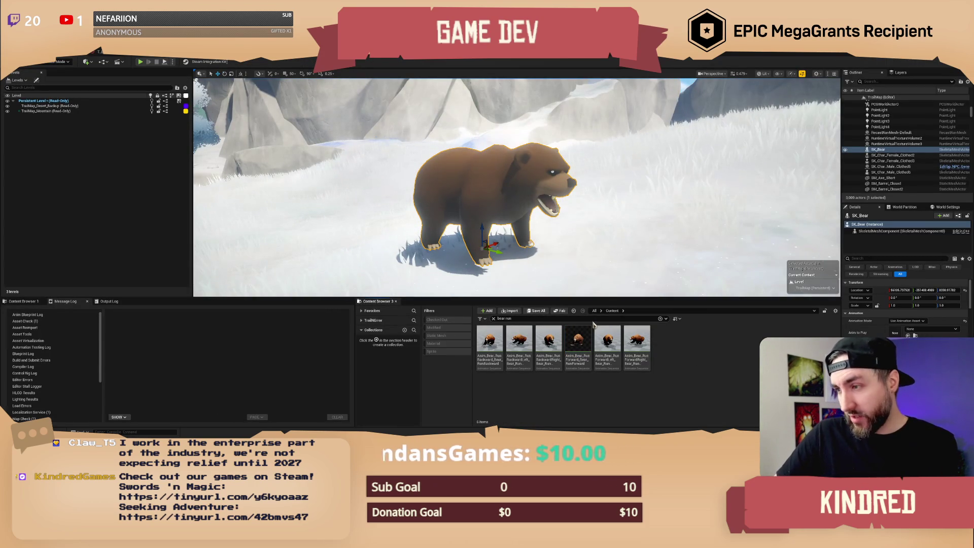
pyautogui.moveTo(599, 298); pyautogui.dragTo(599, 302)
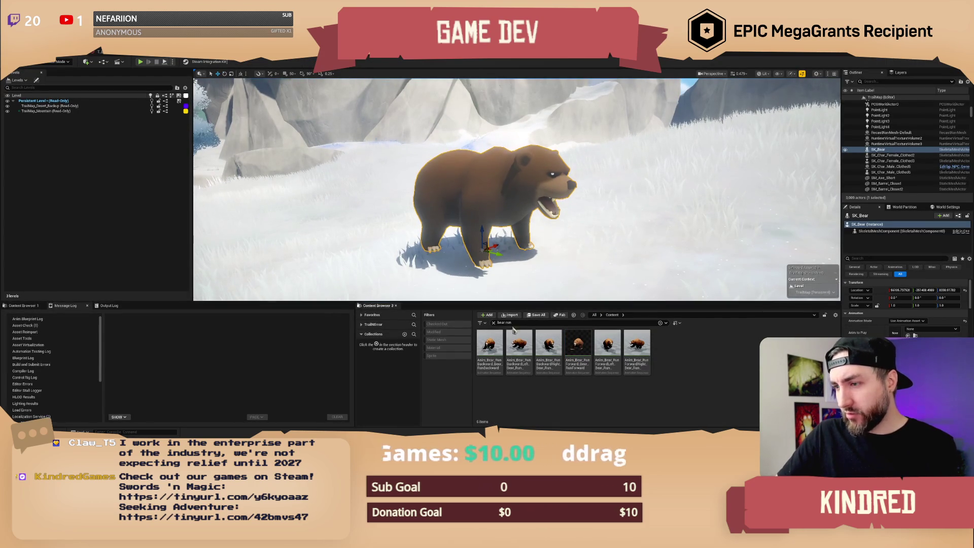
pyautogui.click(493, 323)
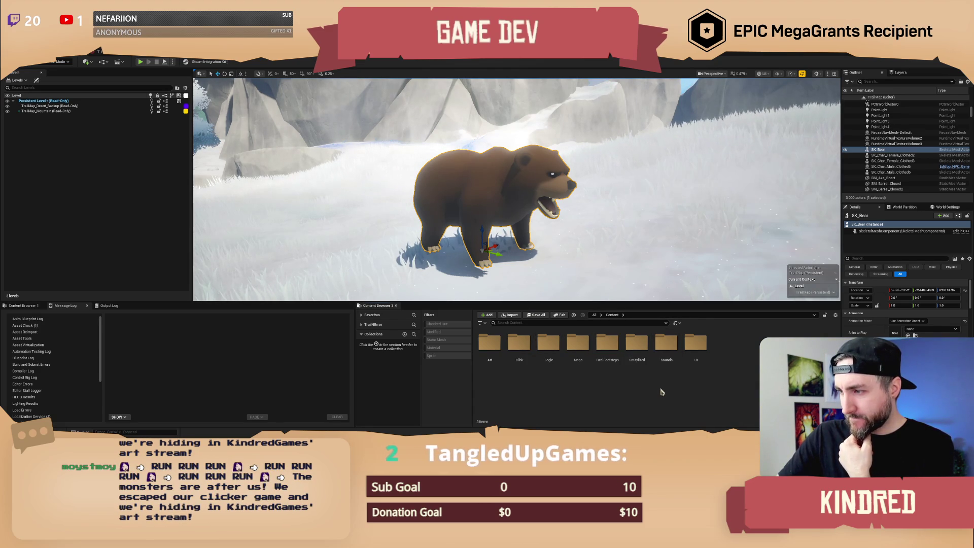
# Navigate Blink > NPCs > Stylized > Forest_Animals > Bear, briefly checking its Animations subfolder.
pyautogui.click(518, 339)
pyautogui.doubleClick(518, 340)
pyautogui.doubleClick(486, 343)
pyautogui.doubleClick(486, 342)
pyautogui.doubleClick(486, 343)
pyautogui.doubleClick(487, 342)
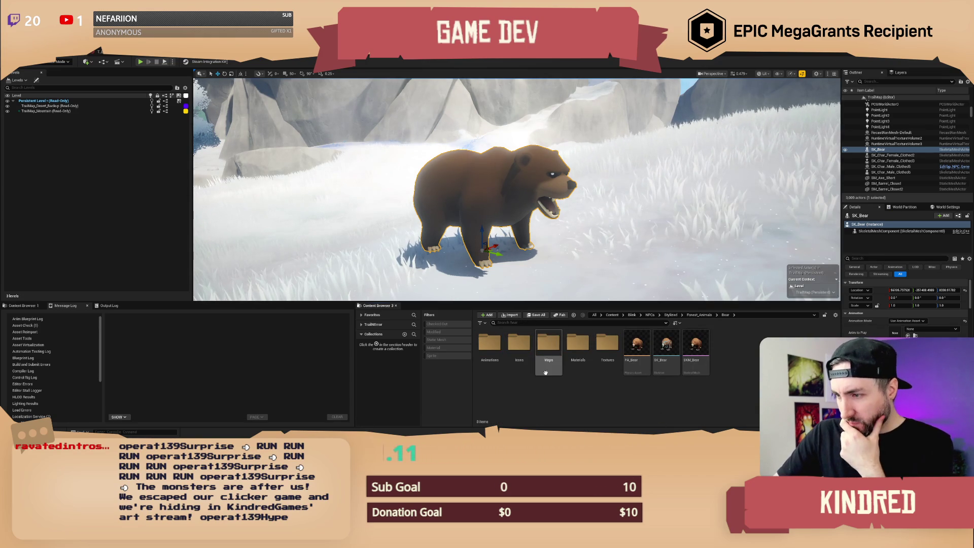
pyautogui.doubleClick(497, 359)
pyautogui.click(726, 315)
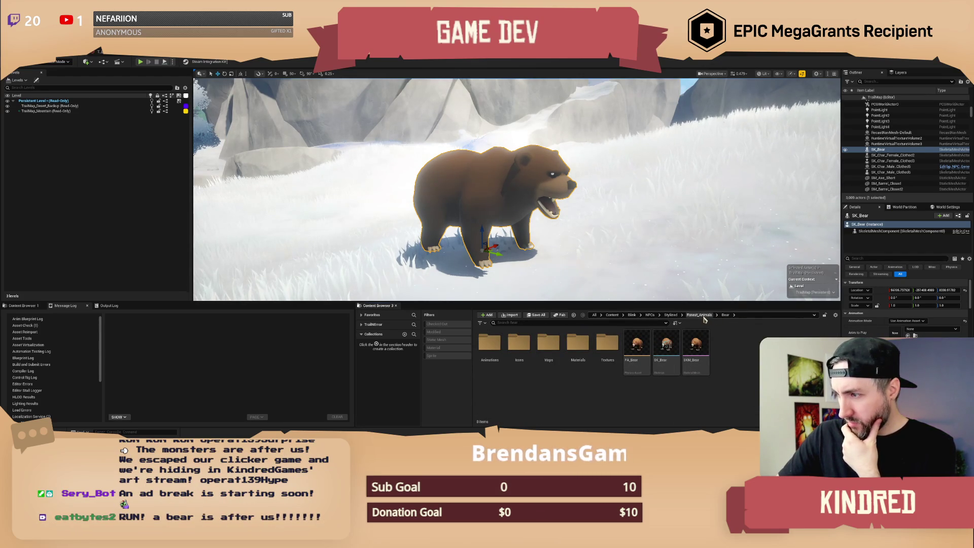
# Create an Anim Blueprint from SK_Bear named AnimBP_Bear.
pyautogui.rightClick(668, 344)
pyautogui.moveTo(717, 178)
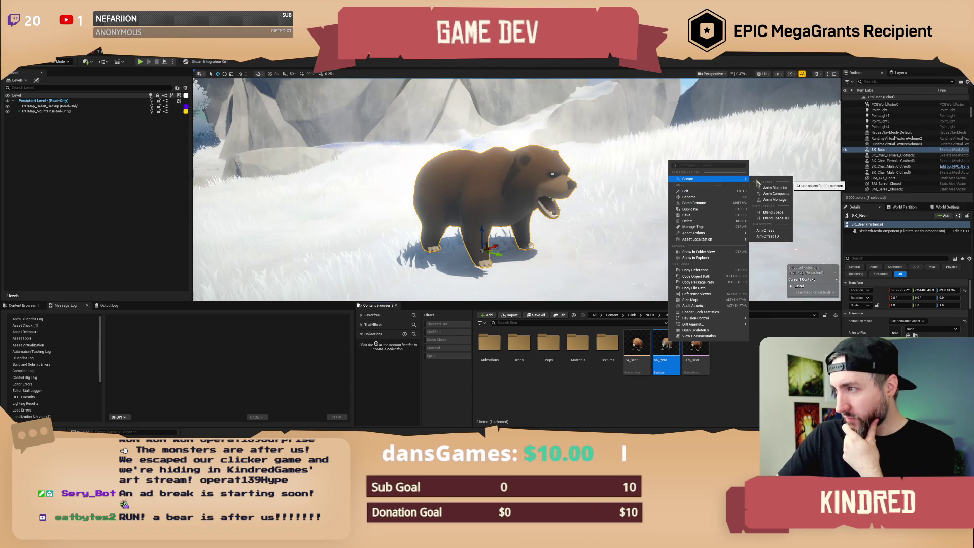
pyautogui.click(781, 188)
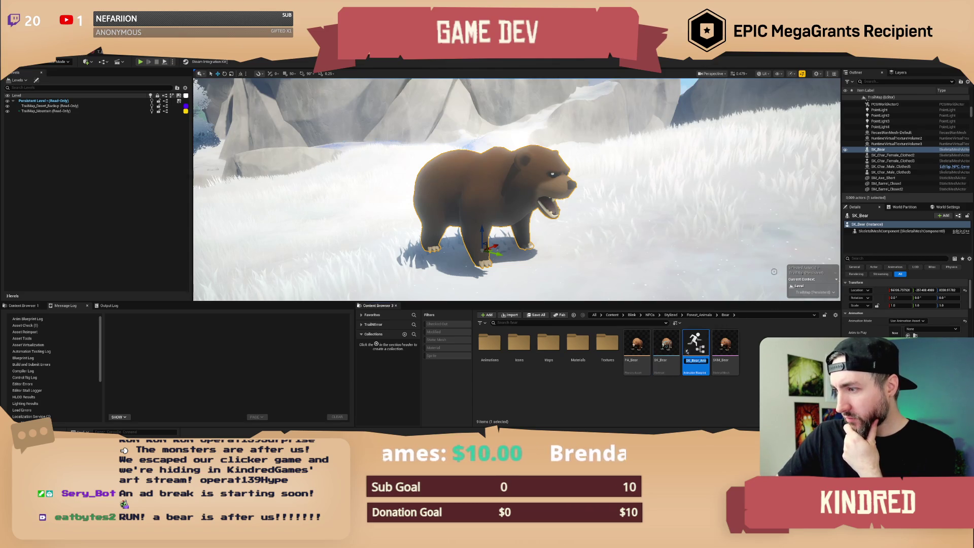
pyautogui.write('AnimB')
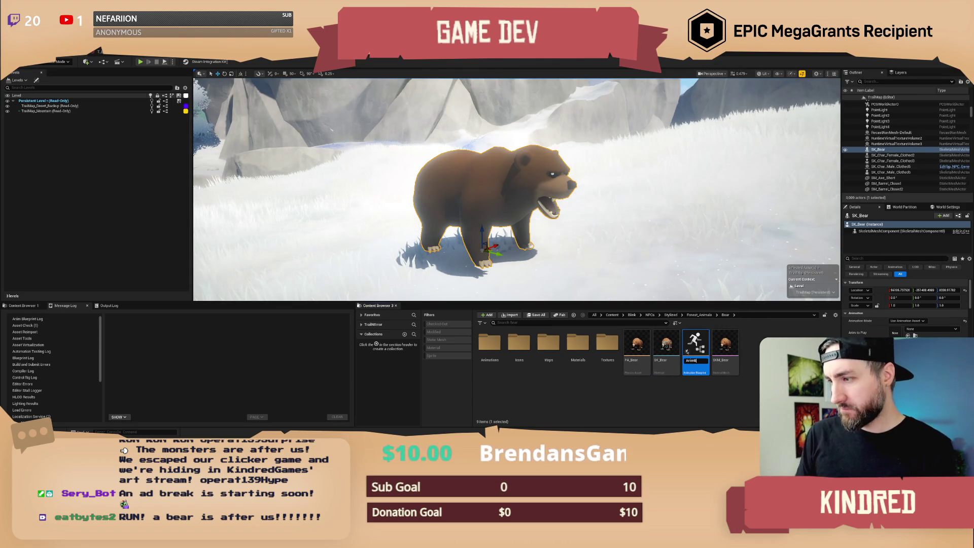
pyautogui.write('P_Bear')
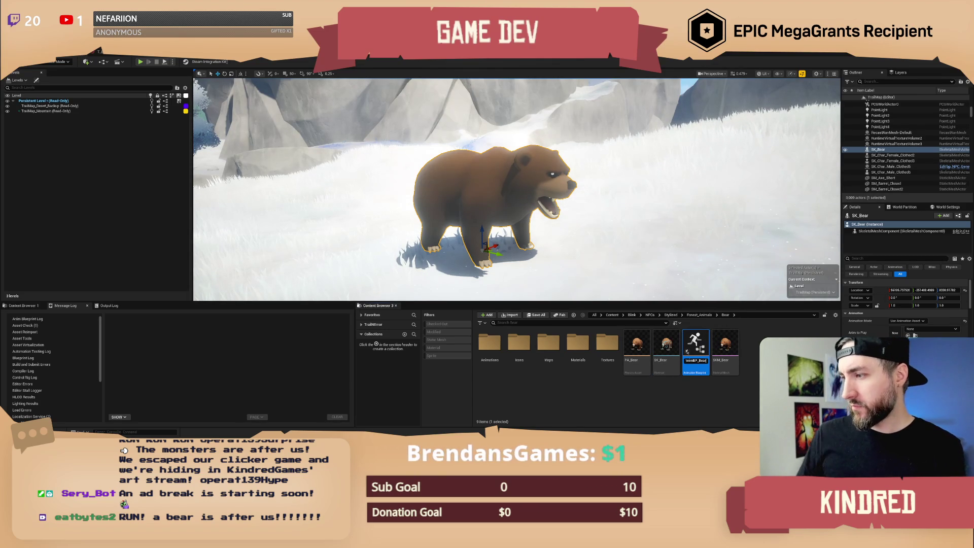
pyautogui.press('Return')
# Open AnimBP_Bear to check its anim graph output pose, then return to the level editor.
pyautogui.doubleClick(648, 345)
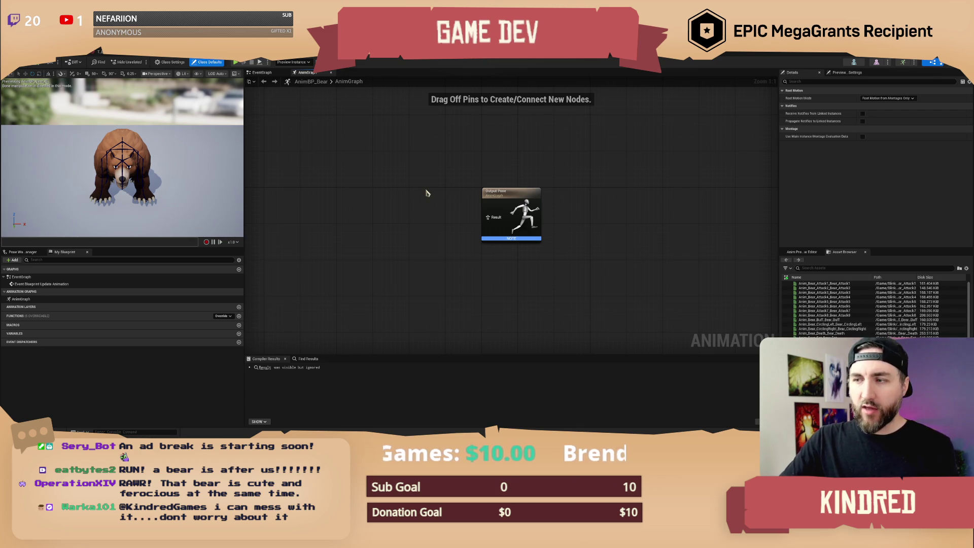
pyautogui.moveTo(431, 189); pyautogui.dragTo(456, 202)
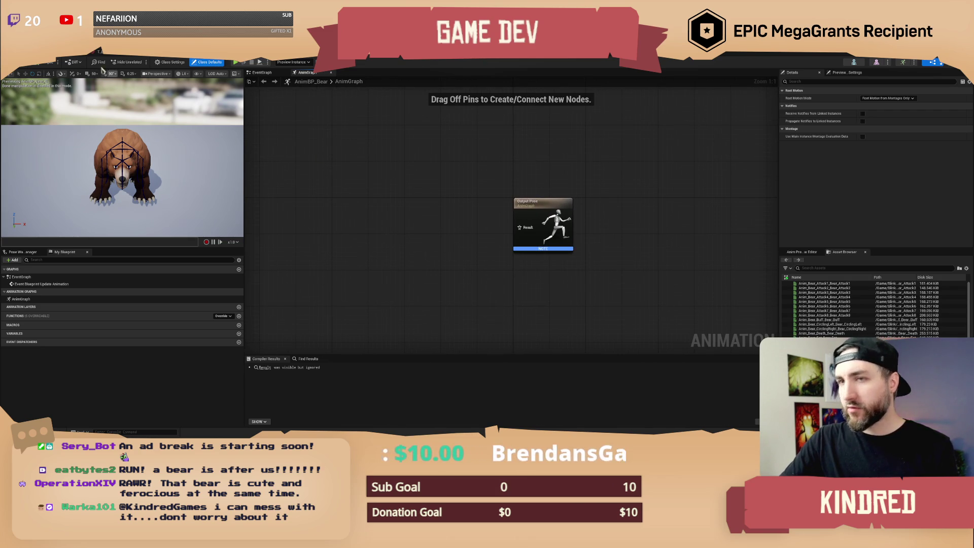
pyautogui.click(72, 57)
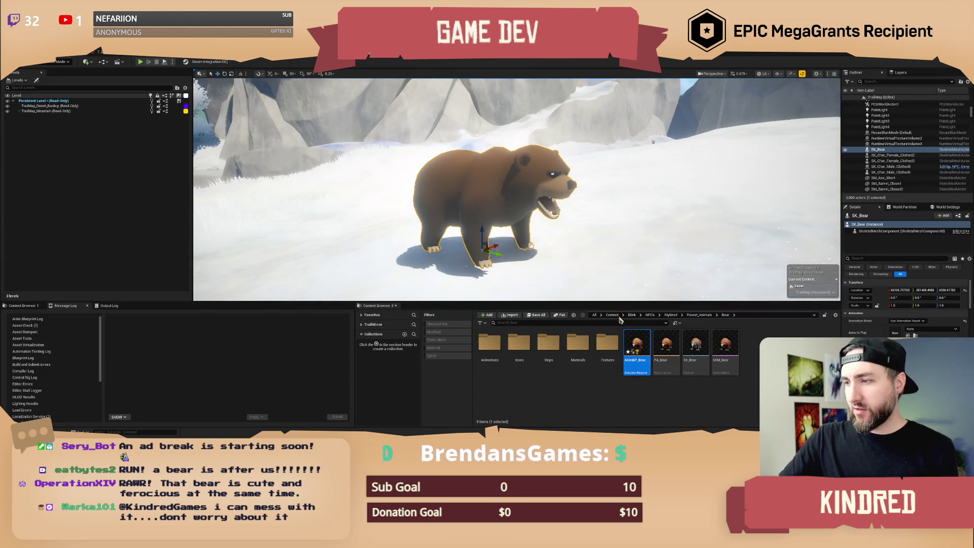
# Browse from Content into Art to preview a bear attack animation, then return to the level.
pyautogui.click(612, 315)
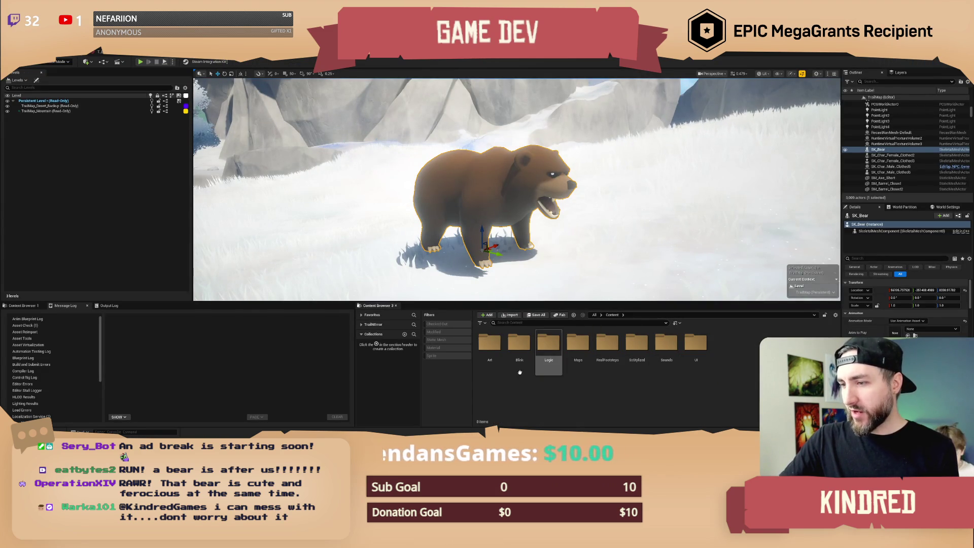
pyautogui.doubleClick(490, 344)
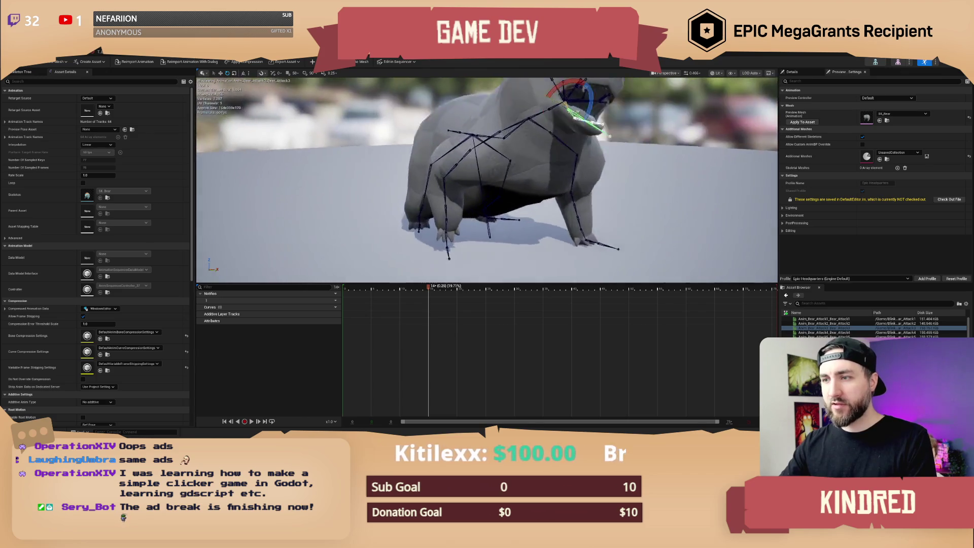
pyautogui.click(68, 57)
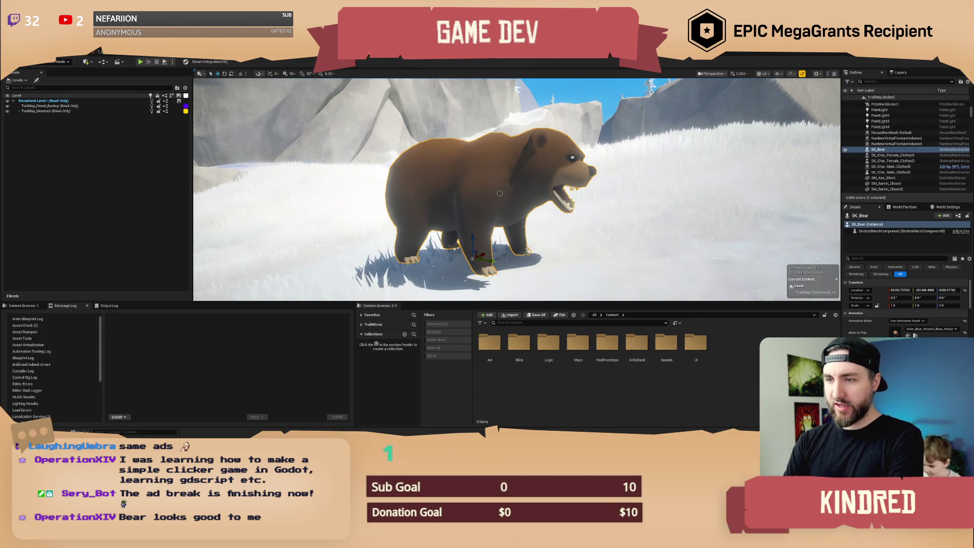
# Orbit the viewport to face the bear up close from the front.
pyautogui.moveTo(500, 193)
pyautogui.mouseDown()
pyautogui.moveTo(441, 196)
pyautogui.moveTo(453, 172)
pyautogui.moveTo(459, 219)
pyautogui.mouseUp()
# Place SK_Char_Male_Clothed from Art > Characters > Player > Male beside the bear.
pyautogui.doubleClick(490, 345)
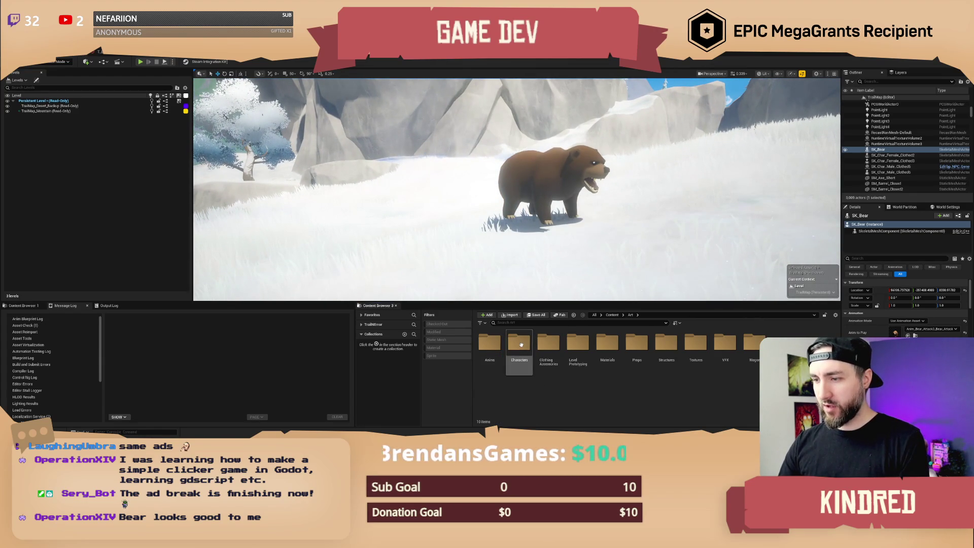
pyautogui.doubleClick(518, 345)
pyautogui.doubleClick(578, 344)
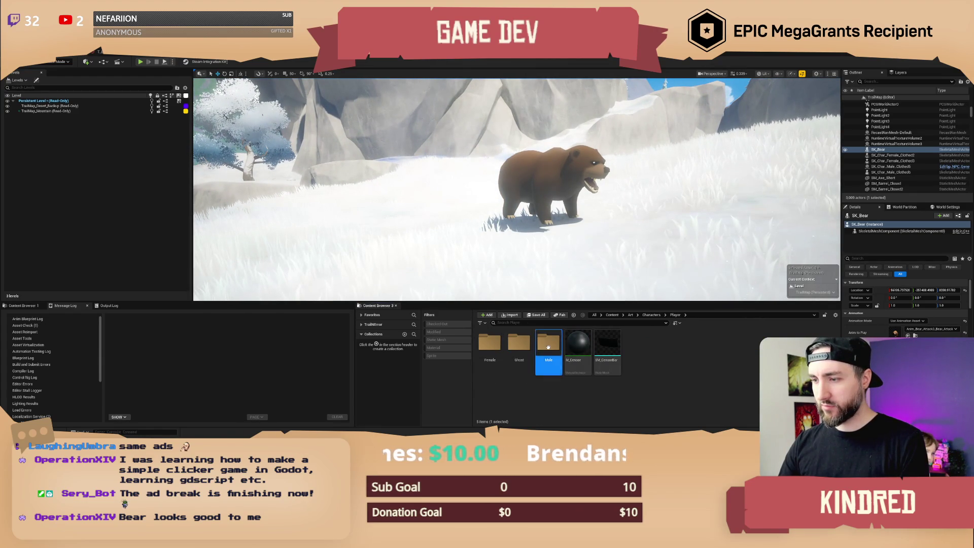
pyautogui.doubleClick(549, 345)
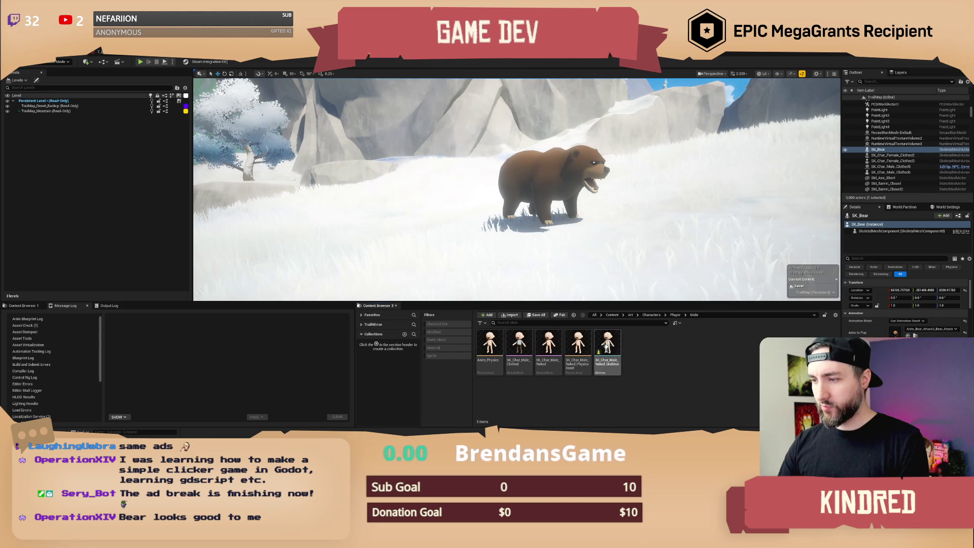
pyautogui.moveTo(520, 343)
pyautogui.mouseDown()
pyautogui.moveTo(487, 239)
pyautogui.moveTo(502, 237)
pyautogui.mouseUp()
pyautogui.scroll(5, 399, 219)
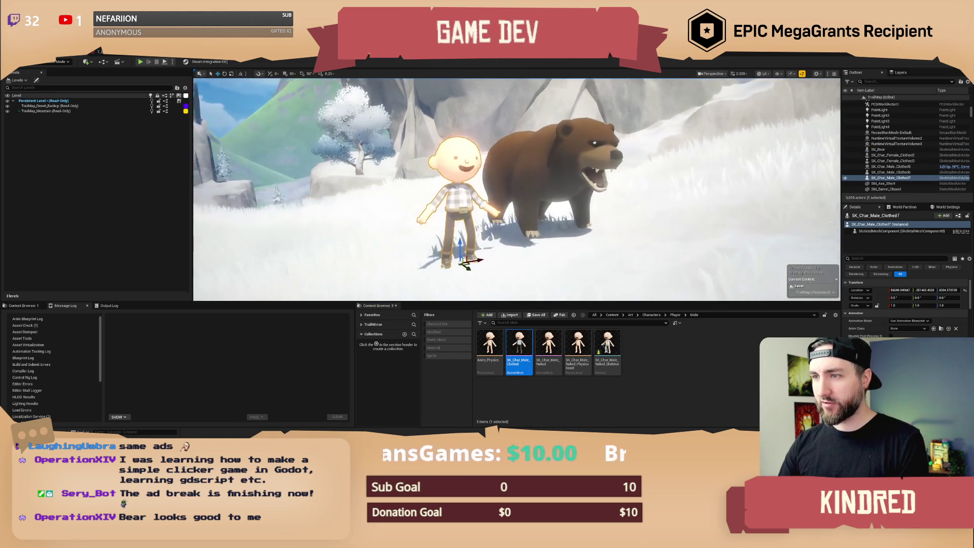
pyautogui.moveTo(399, 219); pyautogui.dragTo(361, 210)
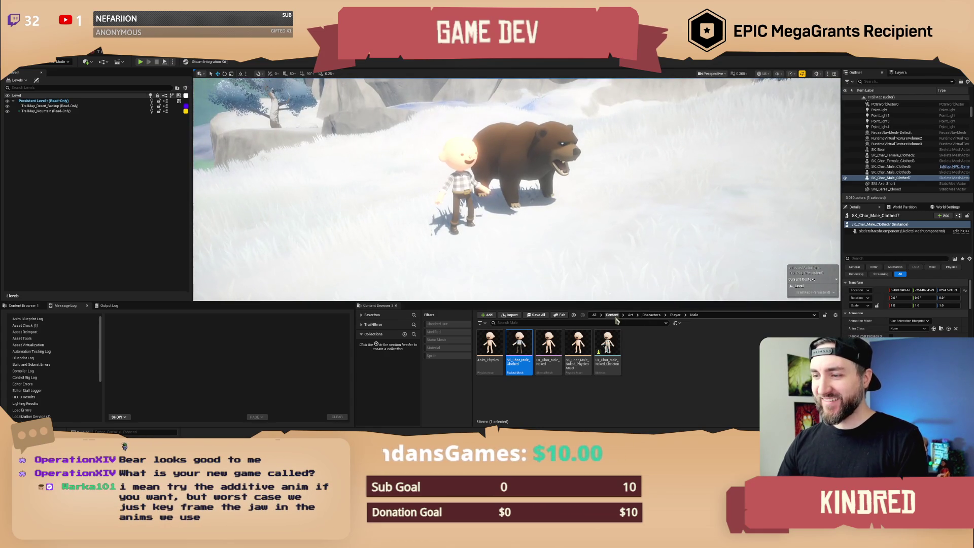
# Place SK_Char_Female_Clothed from the Player > Female folder into the level.
pyautogui.click(675, 315)
pyautogui.doubleClick(490, 347)
pyautogui.moveTo(519, 234)
pyautogui.mouseDown()
pyautogui.moveTo(512, 223)
pyautogui.moveTo(393, 243)
pyautogui.moveTo(385, 256)
pyautogui.mouseUp()
pyautogui.scroll(3, 456, 243)
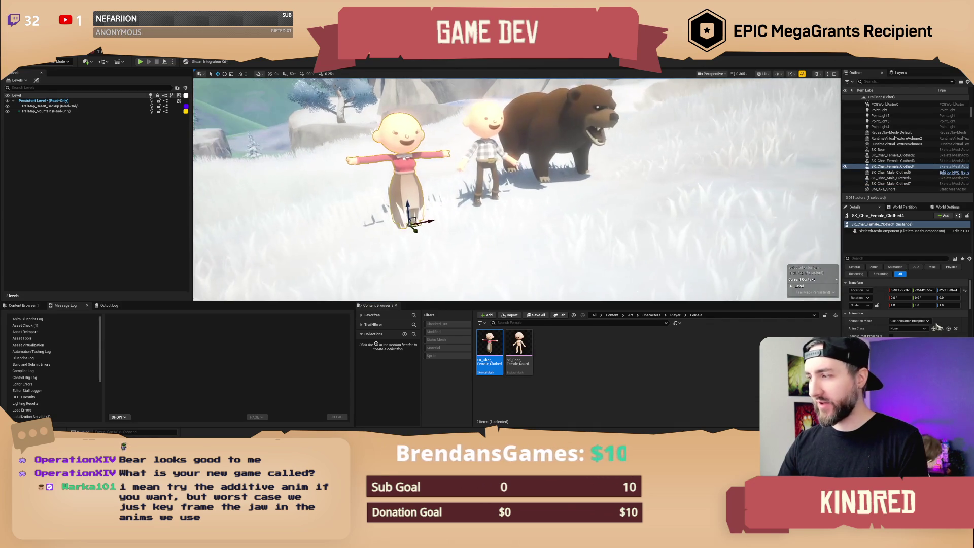
# Set the female's Animation Mode to Use Animation Asset playing Anim_Char_Idle.
pyautogui.click(910, 329)
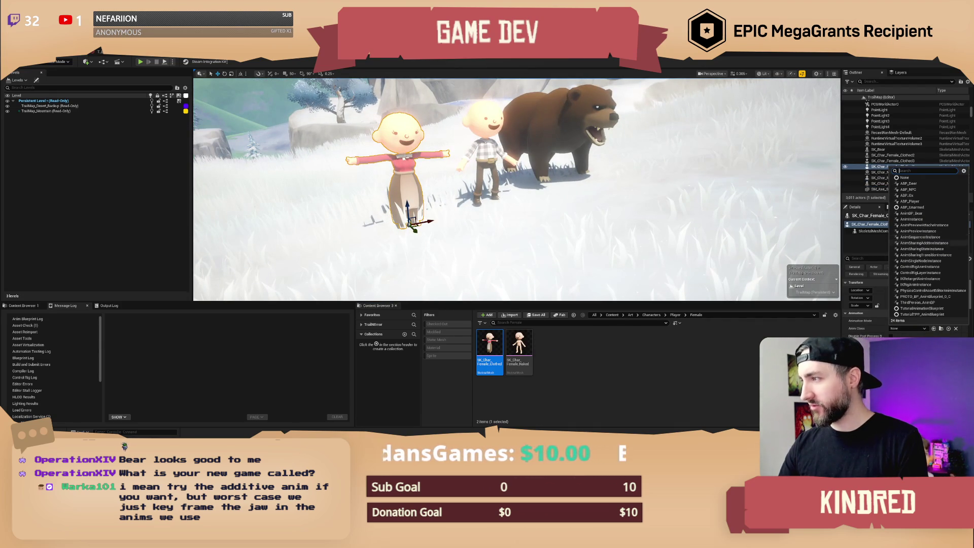
pyautogui.click(911, 328)
pyautogui.click(910, 322)
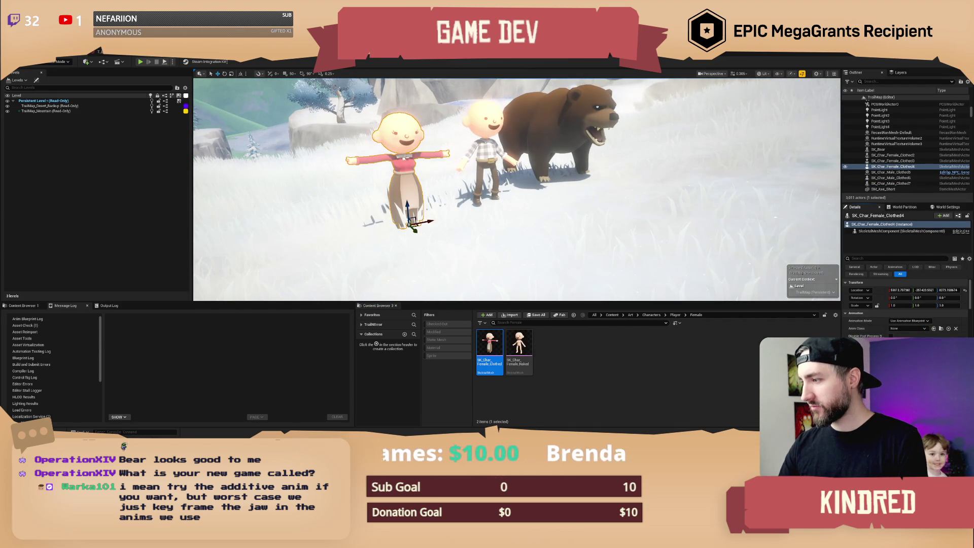
pyautogui.click(907, 331)
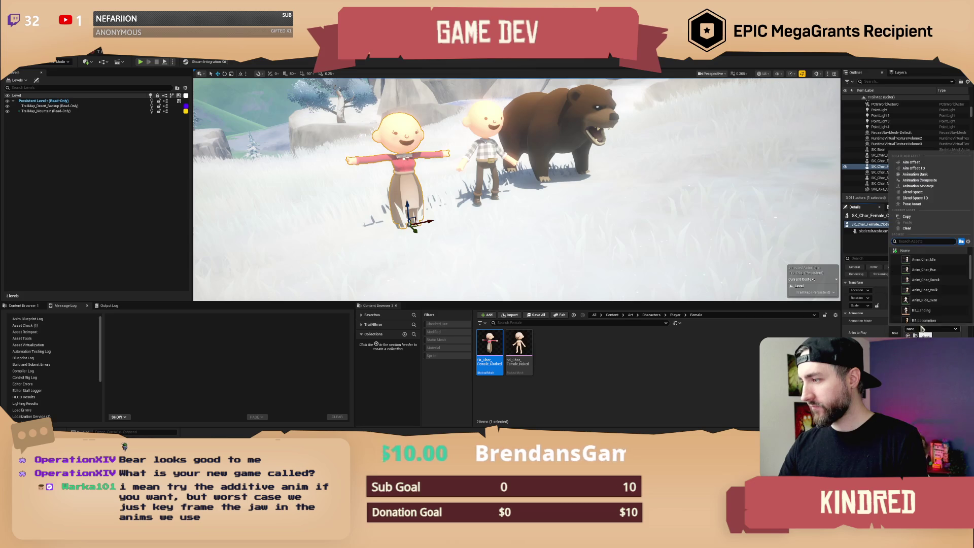
pyautogui.click(924, 259)
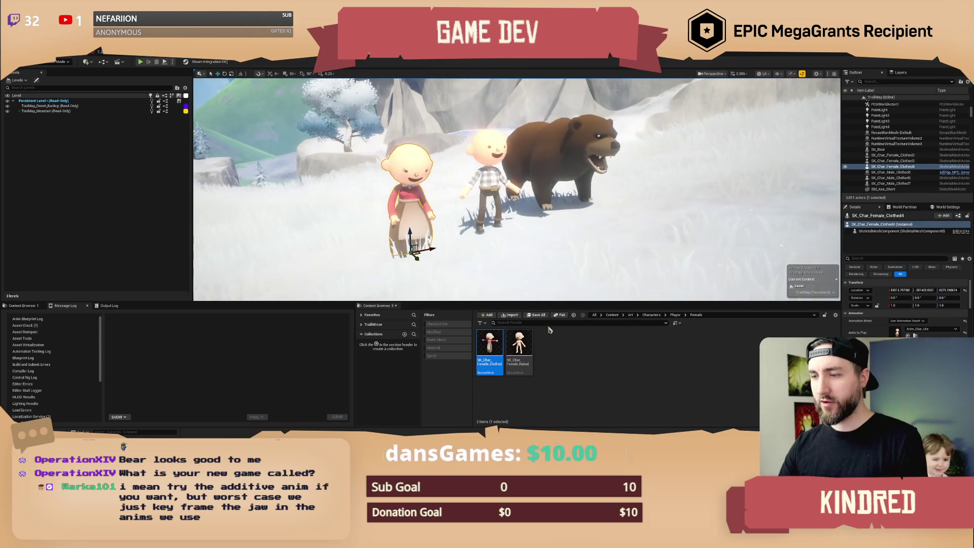
pyautogui.click(652, 314)
pyautogui.doubleClick(491, 343)
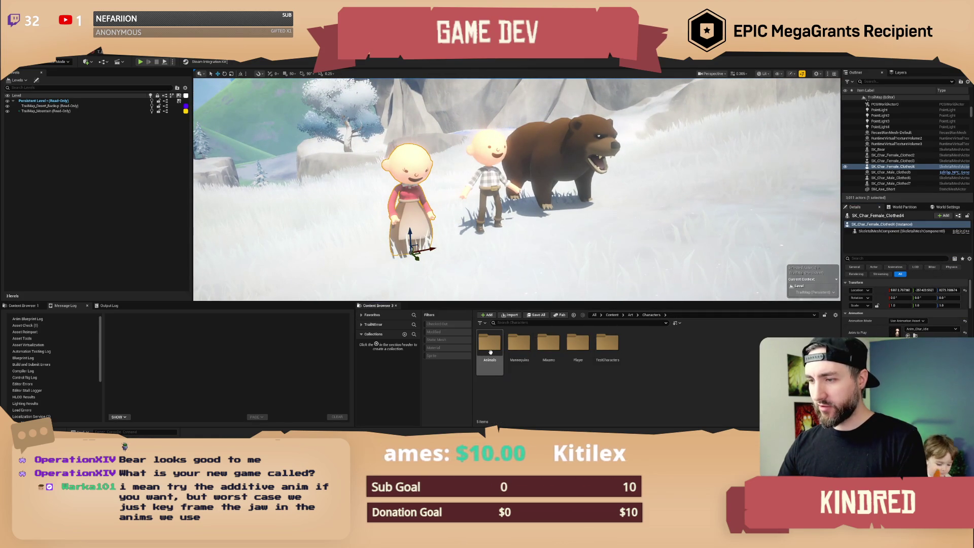
# Place the bison from the Animals > Bison folder beside the bear.
pyautogui.doubleClick(519, 344)
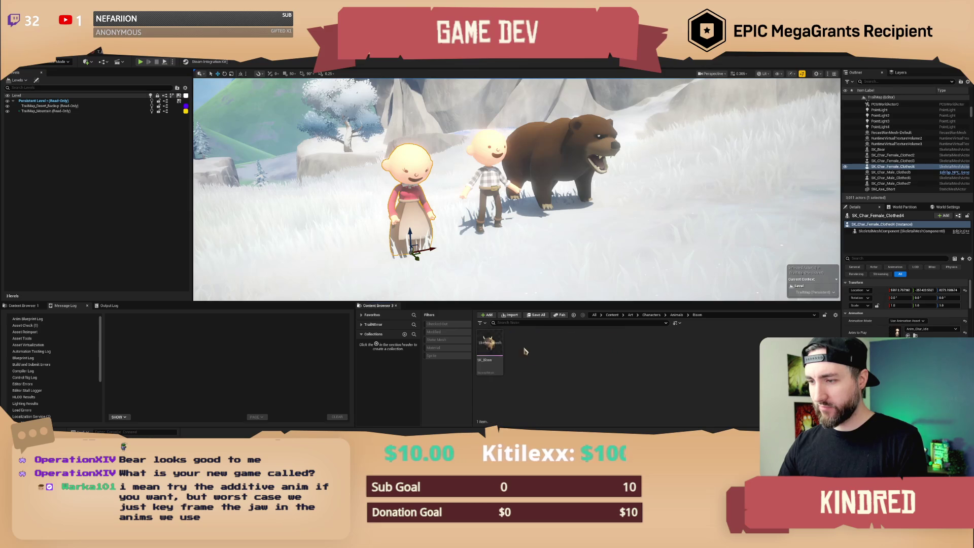
pyautogui.moveTo(489, 344); pyautogui.dragTo(659, 175)
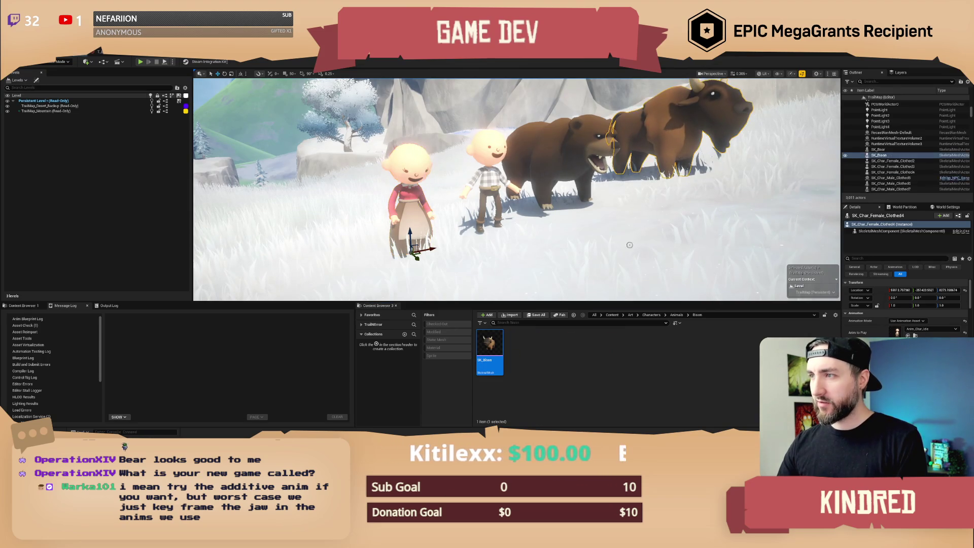
pyautogui.scroll(-5, 628, 237)
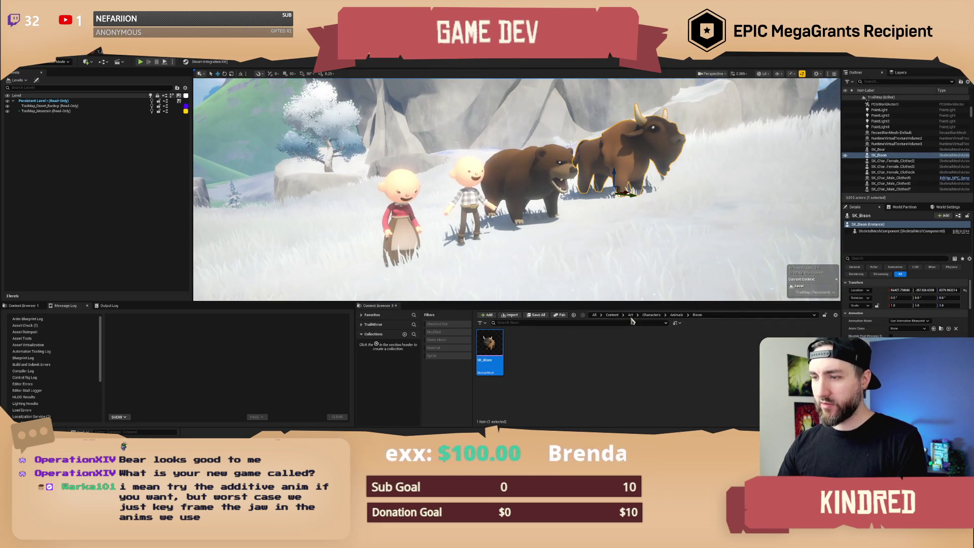
# Place the deer from the Deer folder and rotate it to face the viewer.
pyautogui.click(677, 315)
pyautogui.doubleClick(548, 345)
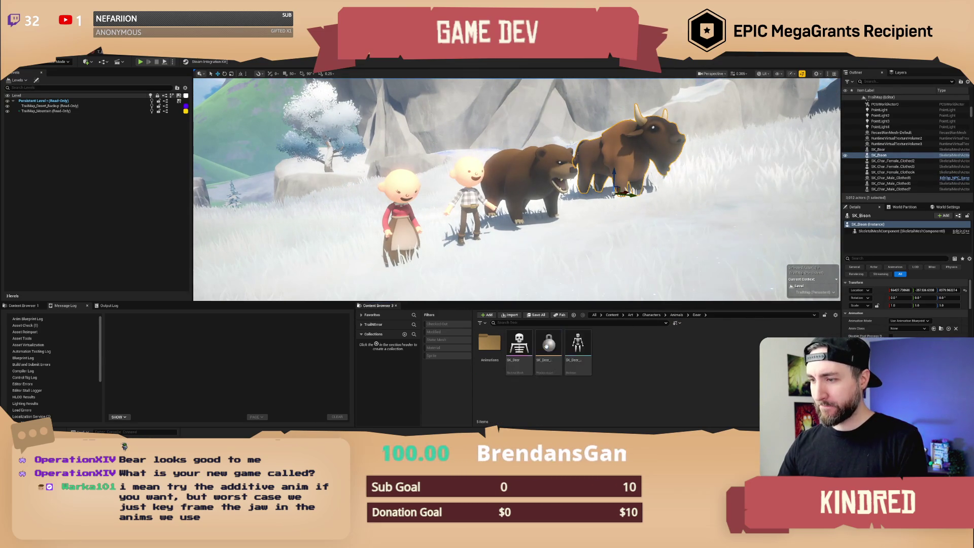
pyautogui.moveTo(519, 345)
pyautogui.mouseDown()
pyautogui.moveTo(420, 270)
pyautogui.moveTo(395, 268)
pyautogui.mouseUp()
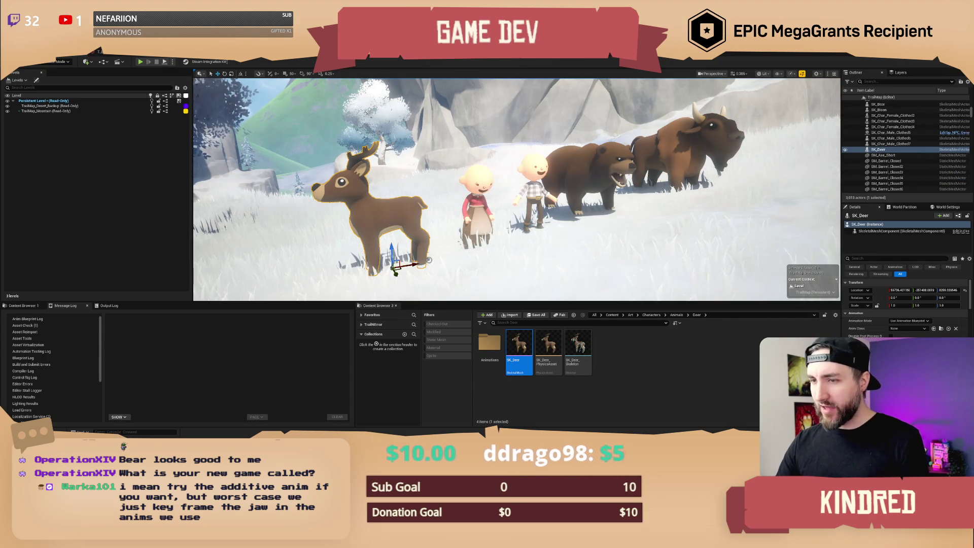
pyautogui.moveTo(405, 278); pyautogui.dragTo(370, 282)
pyautogui.click(551, 235)
pyautogui.moveTo(551, 235); pyautogui.dragTo(552, 260)
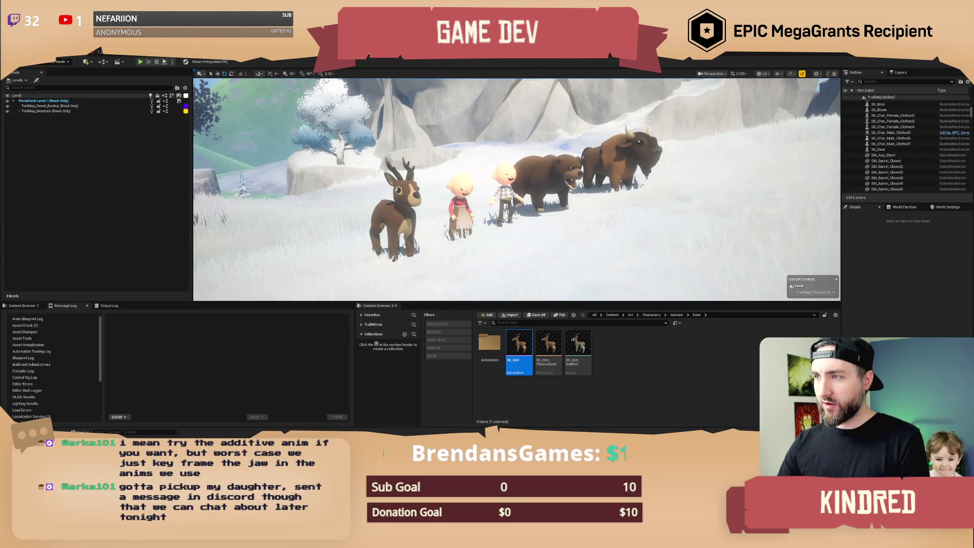
pyautogui.click(629, 157)
pyautogui.moveTo(595, 184); pyautogui.dragTo(594, 209)
pyautogui.press('Escape')
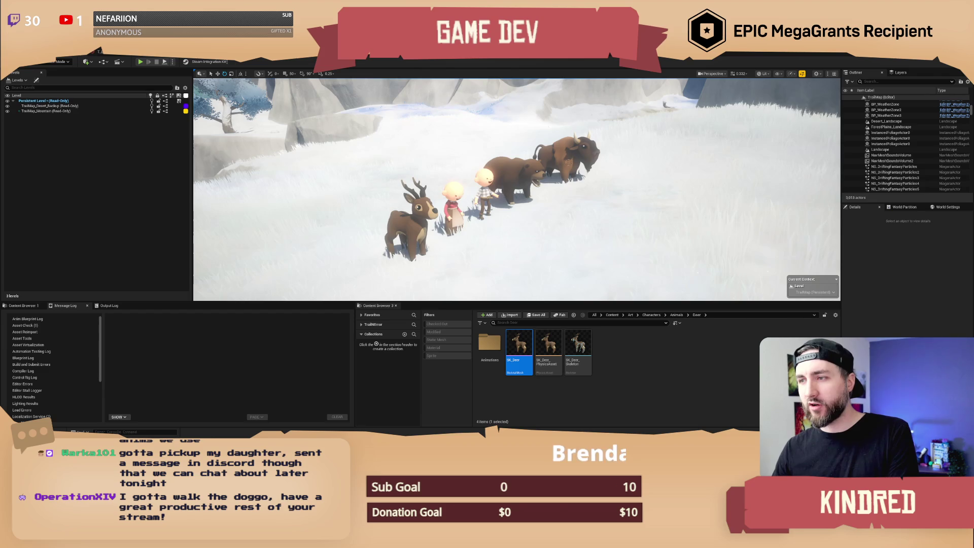
pyautogui.click(557, 156)
pyautogui.keyDown('ctrl'); pyautogui.click(512, 175); pyautogui.keyUp('ctrl')
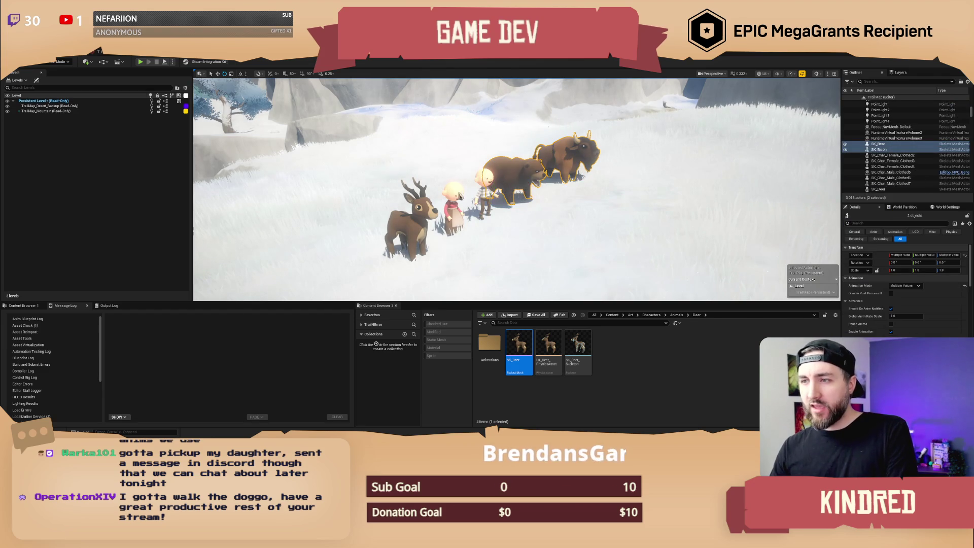
# Select the girl, boy and deer together and frame them in the viewport.
pyautogui.keyDown('ctrl'); pyautogui.click(487, 198); pyautogui.keyUp('ctrl')
pyautogui.keyDown('ctrl'); pyautogui.click(454, 215); pyautogui.keyUp('ctrl')
pyautogui.keyDown('ctrl'); pyautogui.click(413, 226); pyautogui.keyUp('ctrl')
pyautogui.press('f')
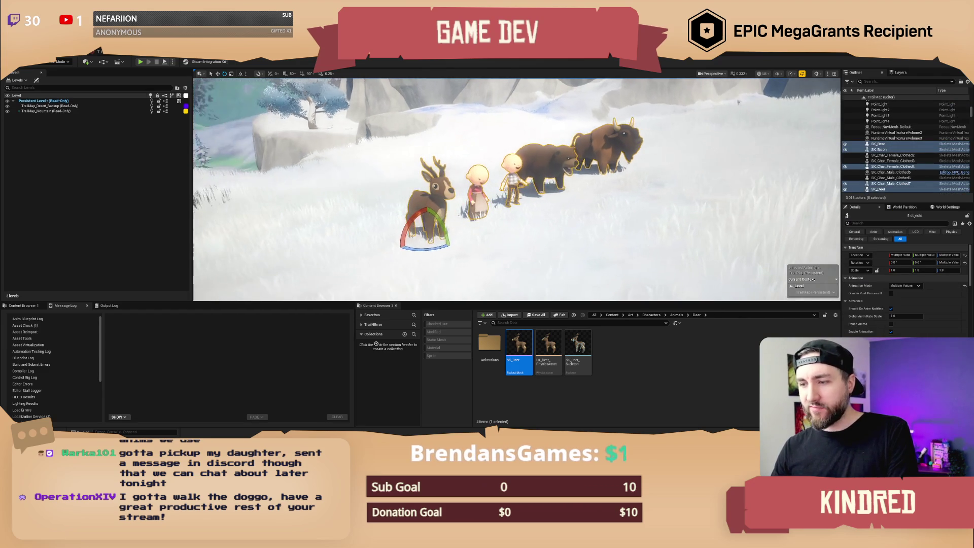
# Navigate Animals > Snake > Animations in the Content Browser.
pyautogui.click(676, 314)
pyautogui.click(519, 345)
pyautogui.doubleClick(614, 343)
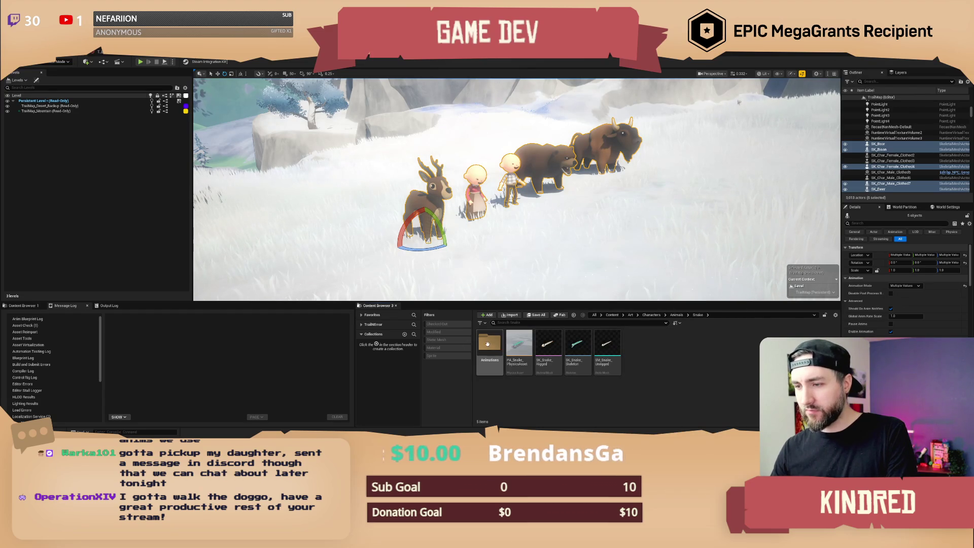
pyautogui.doubleClick(490, 344)
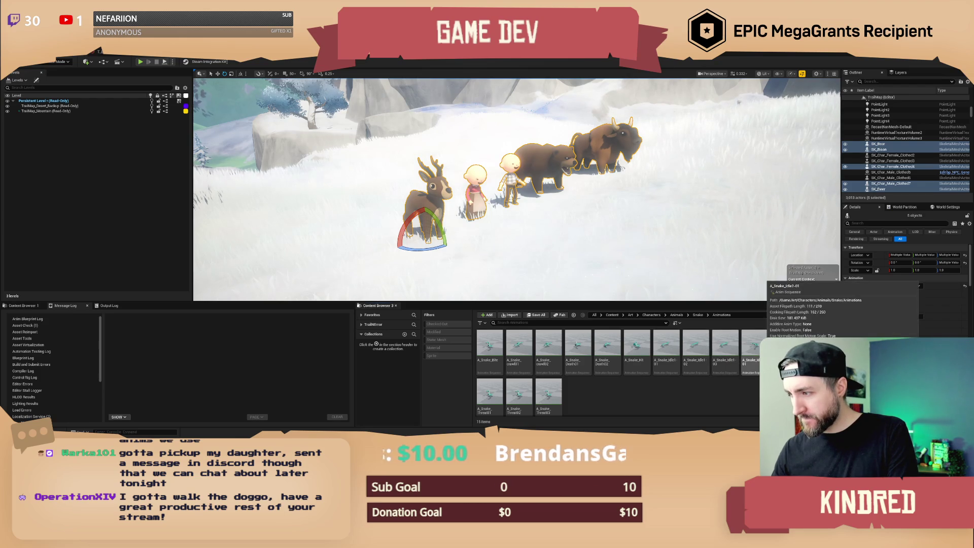
# Place the A_Snake_Idle2-02 animation in front of the children and frame it.
pyautogui.click(784, 345)
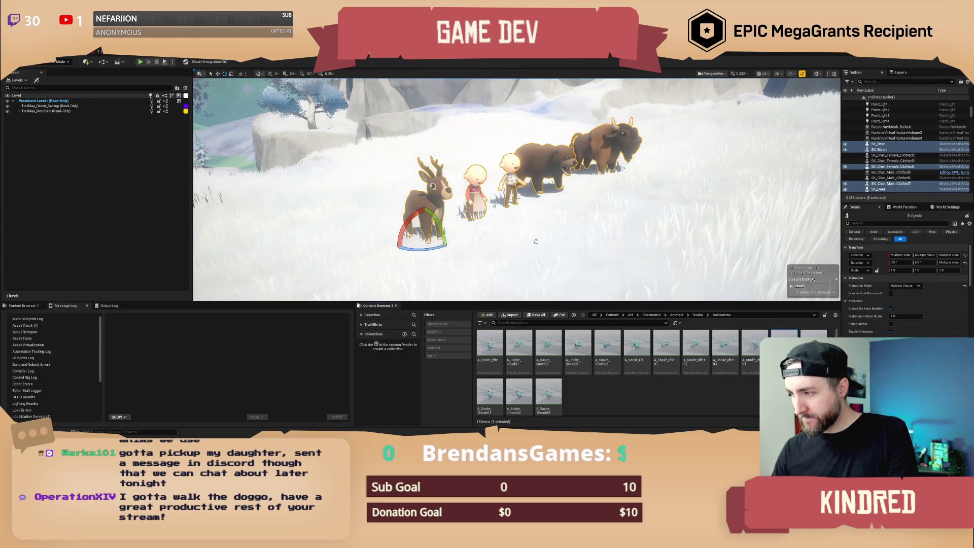
pyautogui.moveTo(504, 214); pyautogui.dragTo(504, 215)
pyautogui.scroll(6, 504, 214)
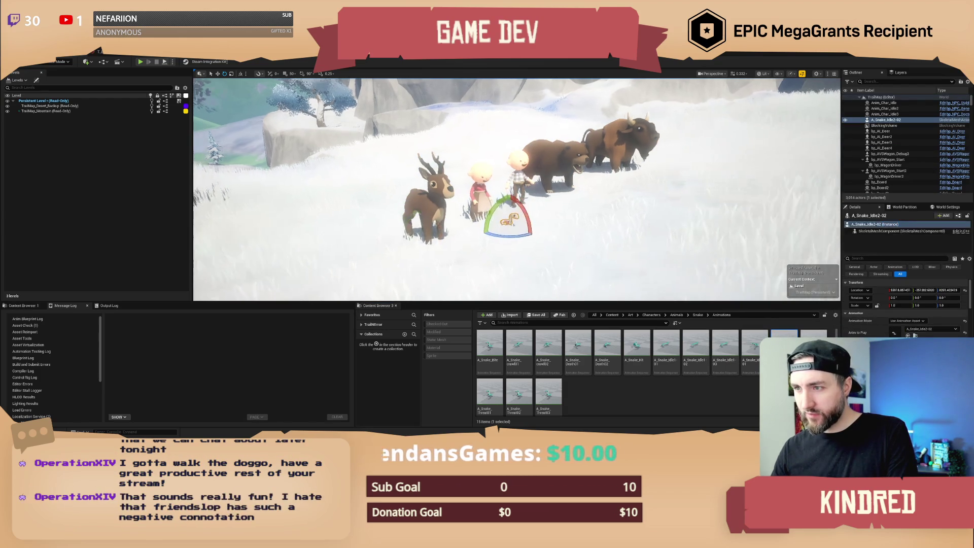
pyautogui.press('f')
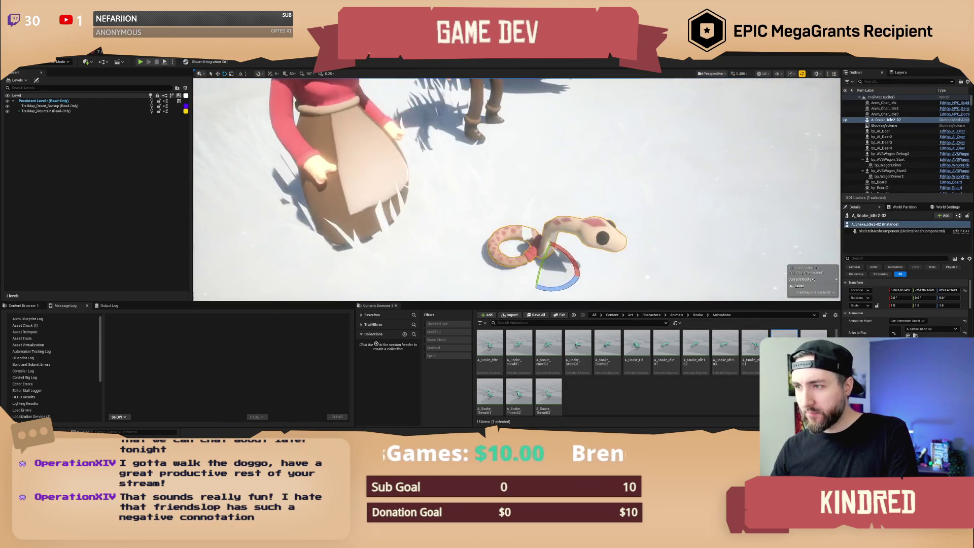
# Inspect the snake in game view, then orbit around the group.
pyautogui.press('g')
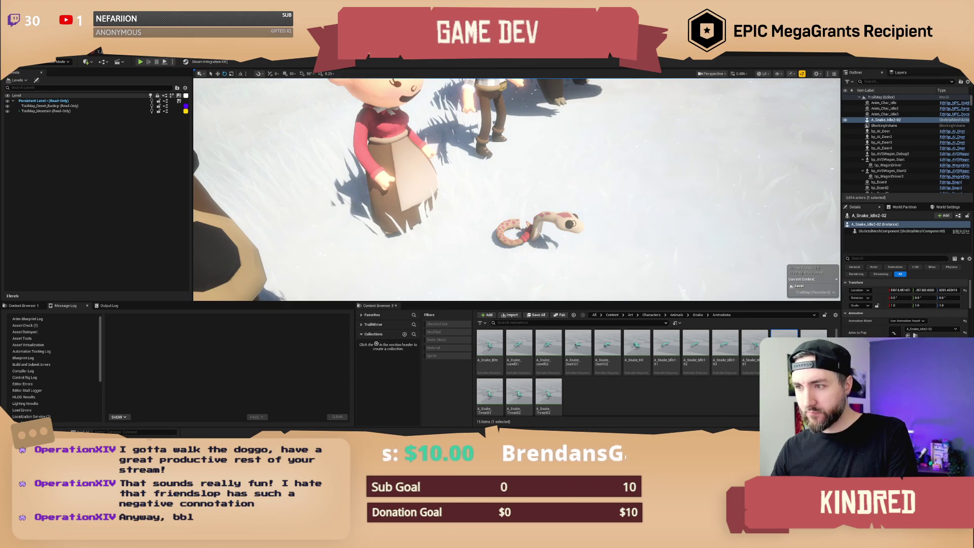
pyautogui.scroll(-5, 606, 201)
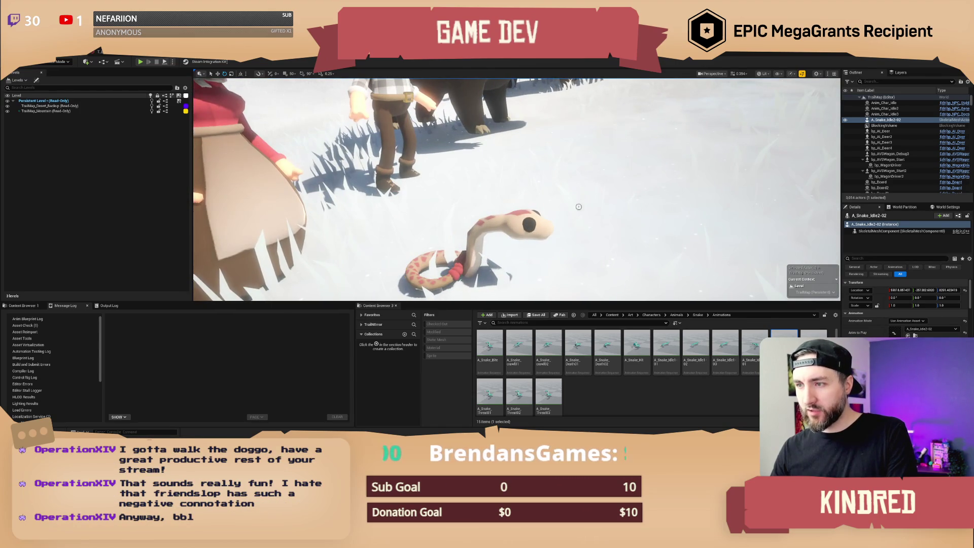
pyautogui.press('g')
pyautogui.press('Escape')
pyautogui.moveTo(607, 201); pyautogui.dragTo(591, 212)
pyautogui.click(527, 243)
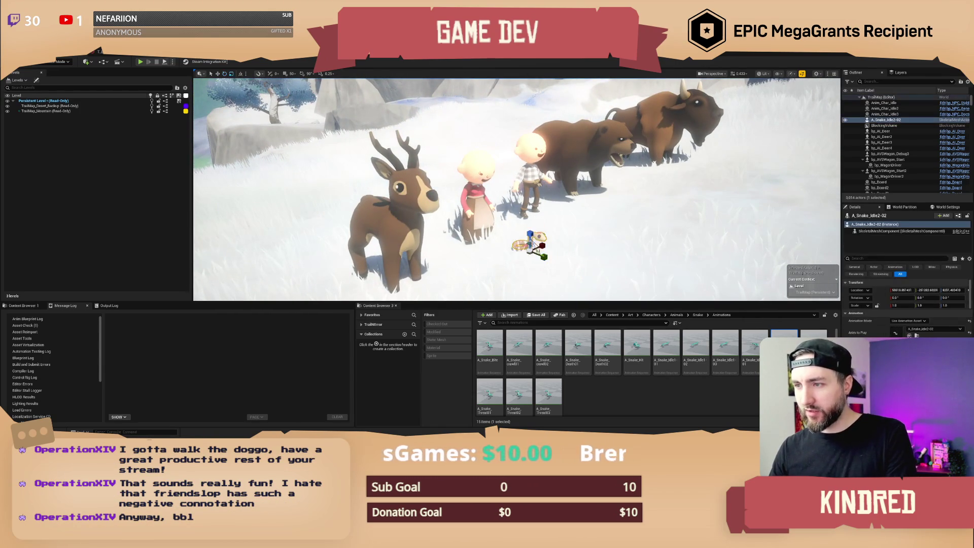
pyautogui.press('Escape')
# Pull the view back to the whole group, then open Animals > Ox.
pyautogui.moveTo(528, 242); pyautogui.dragTo(550, 256)
pyautogui.click(674, 317)
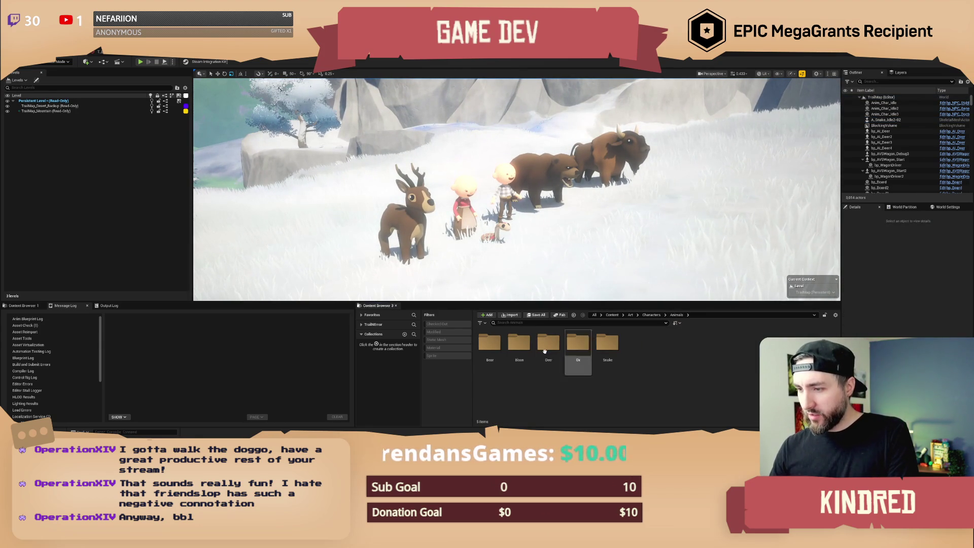
pyautogui.click(519, 350)
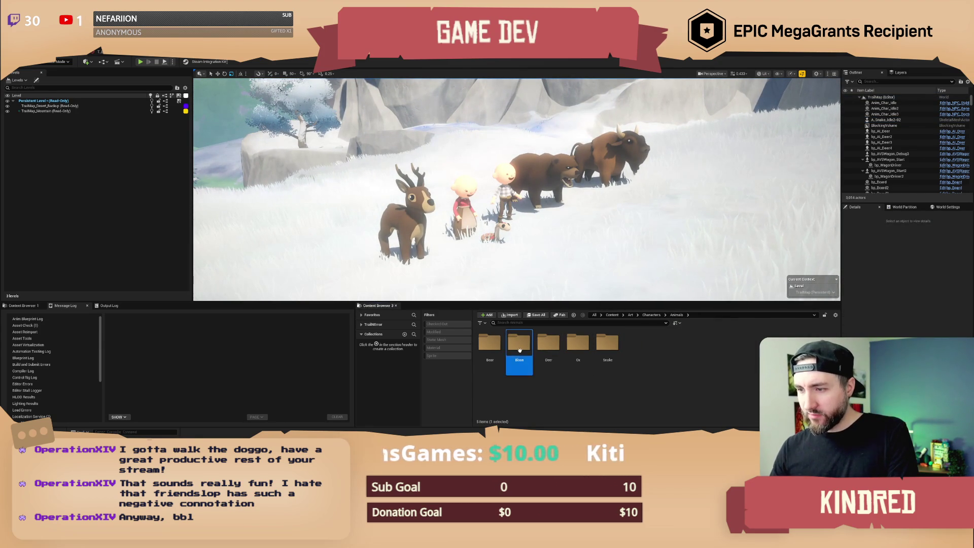
pyautogui.doubleClick(578, 344)
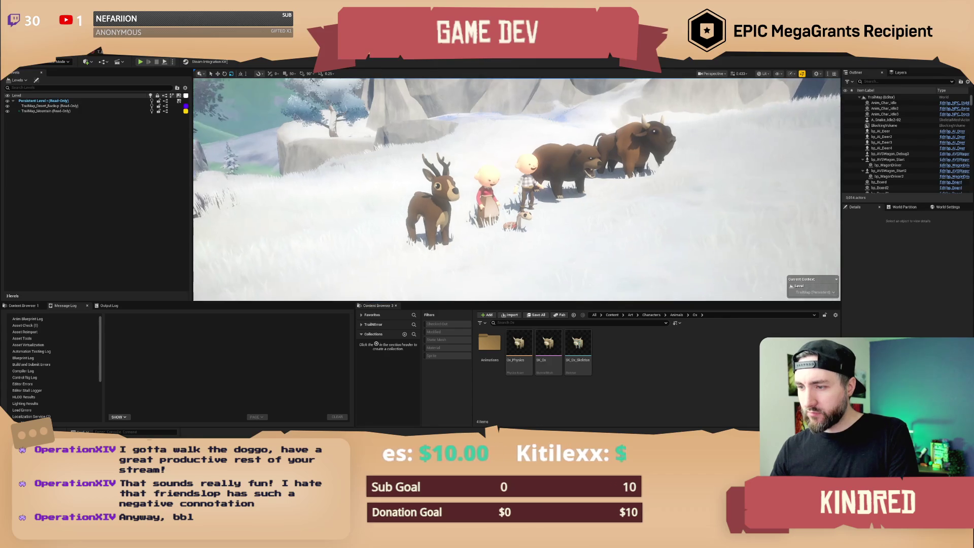
# Place SK_Ox in the level beside the deer and move the view closer to the animals.
pyautogui.moveTo(429, 279)
pyautogui.mouseDown()
pyautogui.moveTo(373, 261)
pyautogui.moveTo(424, 238)
pyautogui.moveTo(370, 250)
pyautogui.moveTo(414, 240)
pyautogui.moveTo(406, 239)
pyautogui.moveTo(413, 246)
pyautogui.mouseUp()
pyautogui.moveTo(419, 179); pyautogui.dragTo(419, 180)
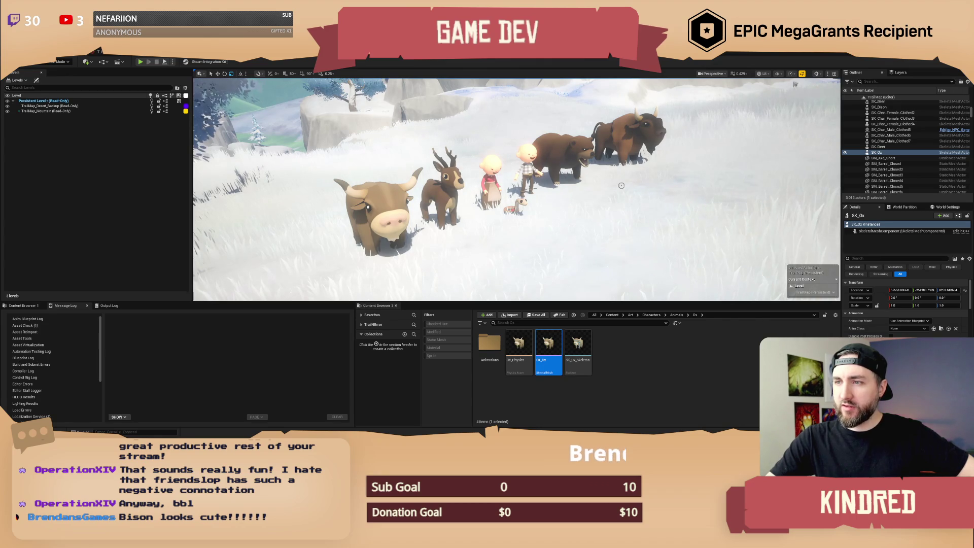
pyautogui.moveTo(614, 193)
pyautogui.mouseDown()
pyautogui.moveTo(583, 168)
pyautogui.moveTo(548, 223)
pyautogui.moveTo(542, 203)
pyautogui.moveTo(508, 173)
pyautogui.moveTo(568, 183)
pyautogui.moveTo(527, 187)
pyautogui.mouseUp()
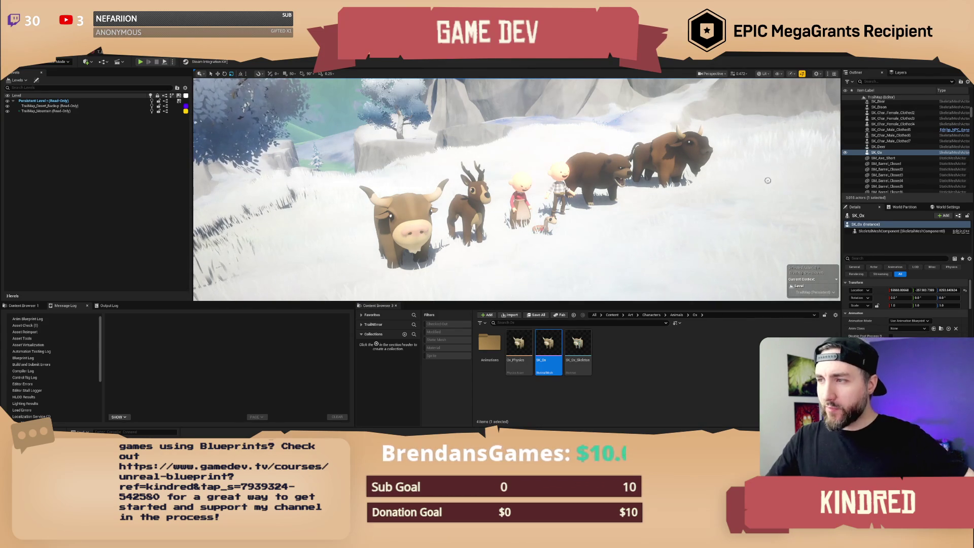
pyautogui.click(705, 168)
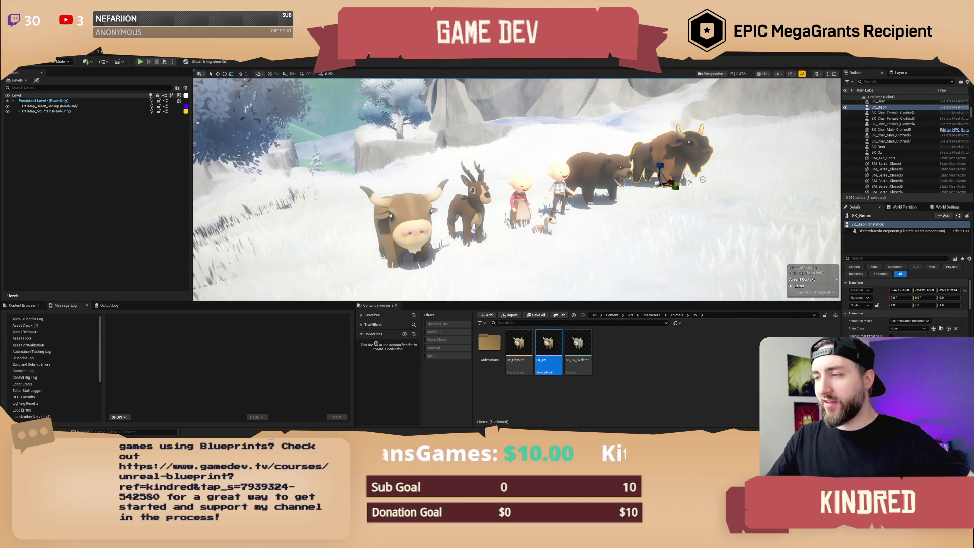
pyautogui.click(699, 177)
pyautogui.moveTo(782, 127)
pyautogui.mouseDown()
pyautogui.moveTo(795, 118)
pyautogui.moveTo(428, 201)
pyautogui.mouseUp()
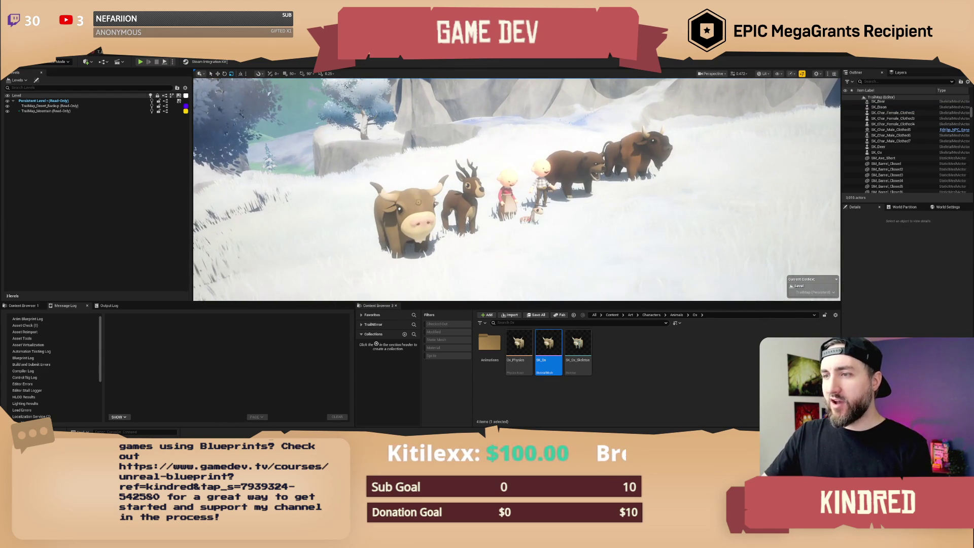
pyautogui.press('w')
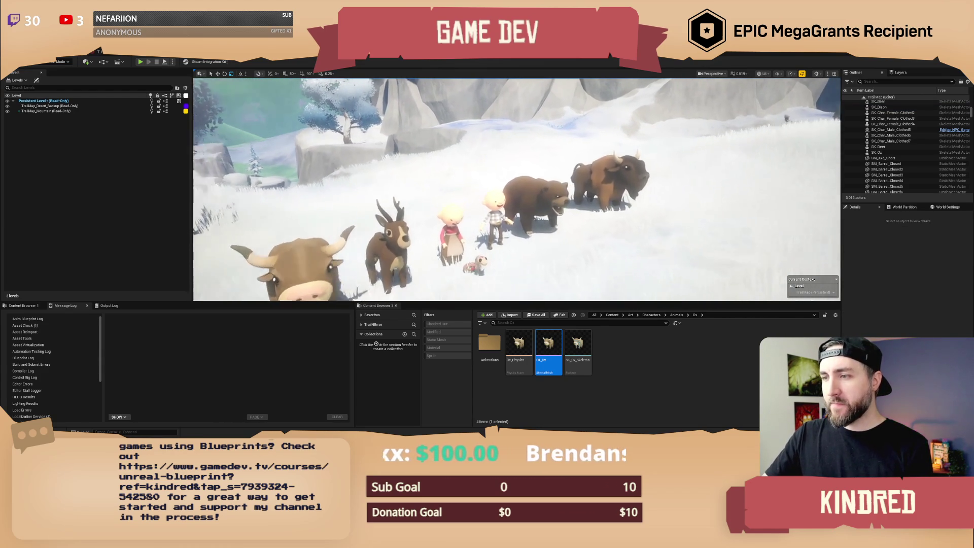
pyautogui.scroll(1, 516, 189)
pyautogui.scroll(-2, 516, 189)
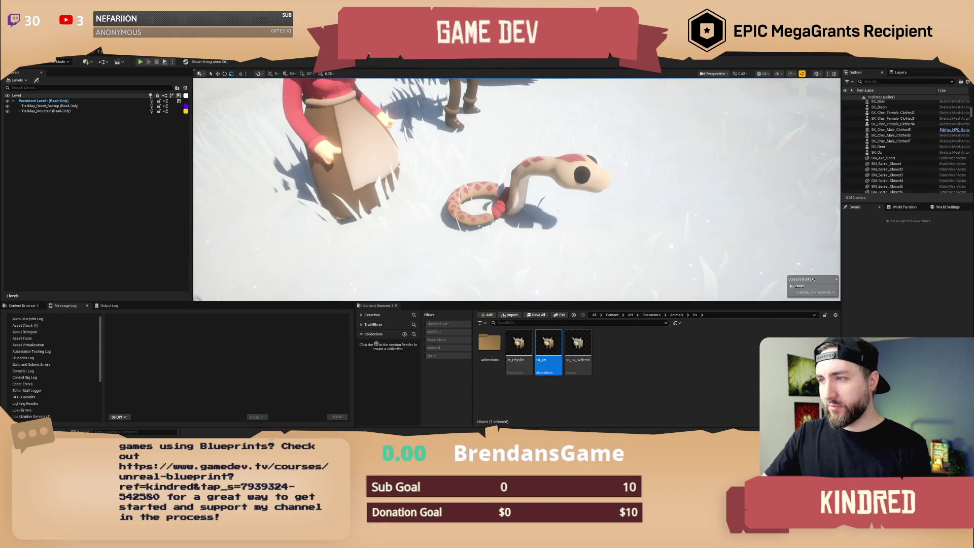
pyautogui.press('w')
pyautogui.press('w')
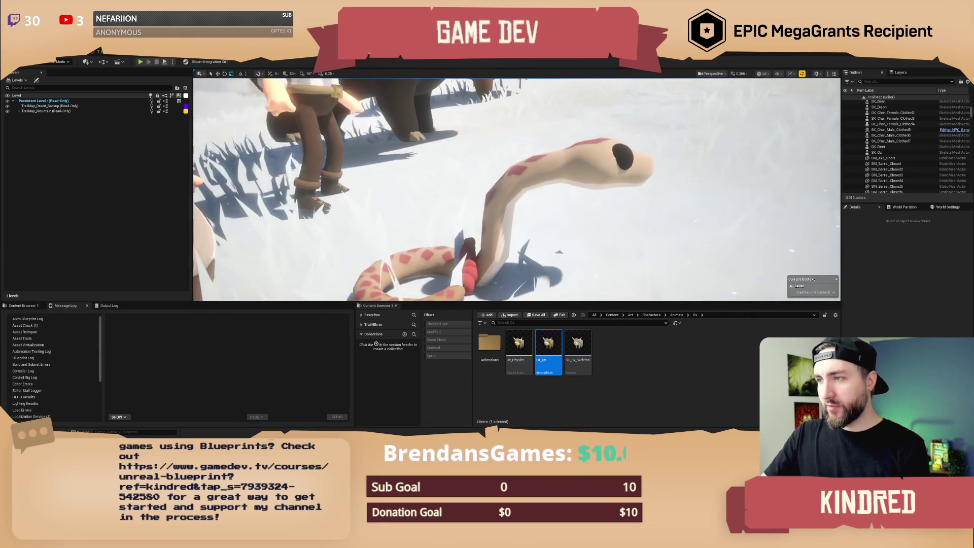
pyautogui.press('s')
pyautogui.scroll(2, 517, 189)
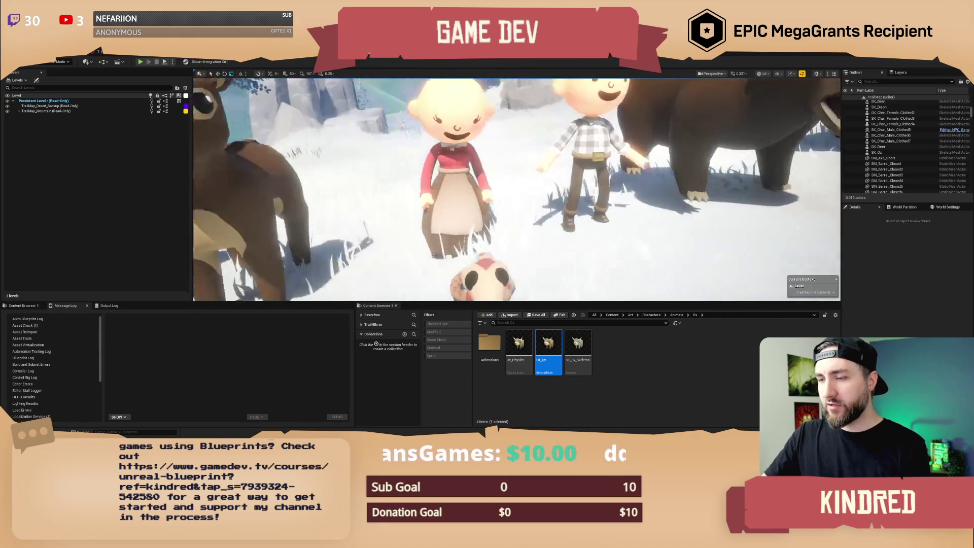
pyautogui.press('s')
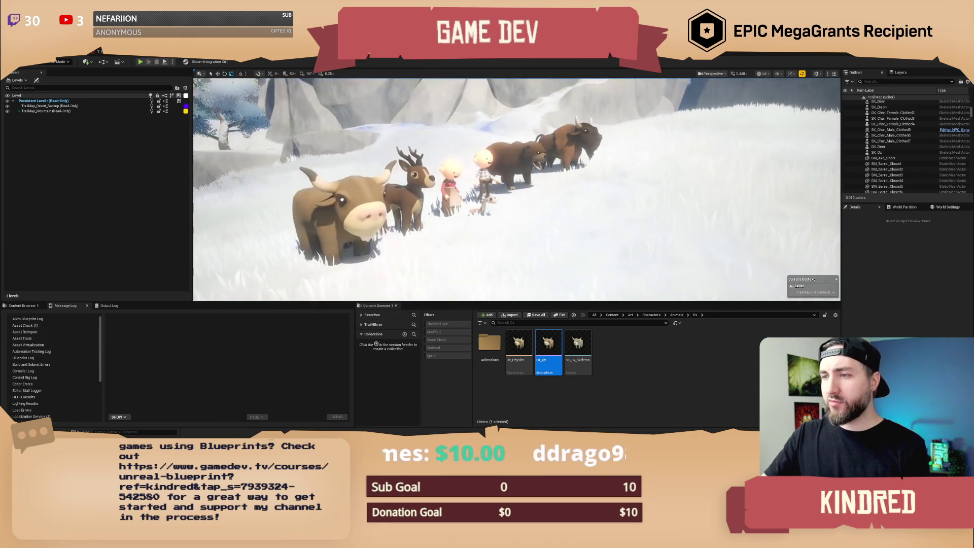
pyautogui.press('w')
pyautogui.scroll(-1, 601, 231)
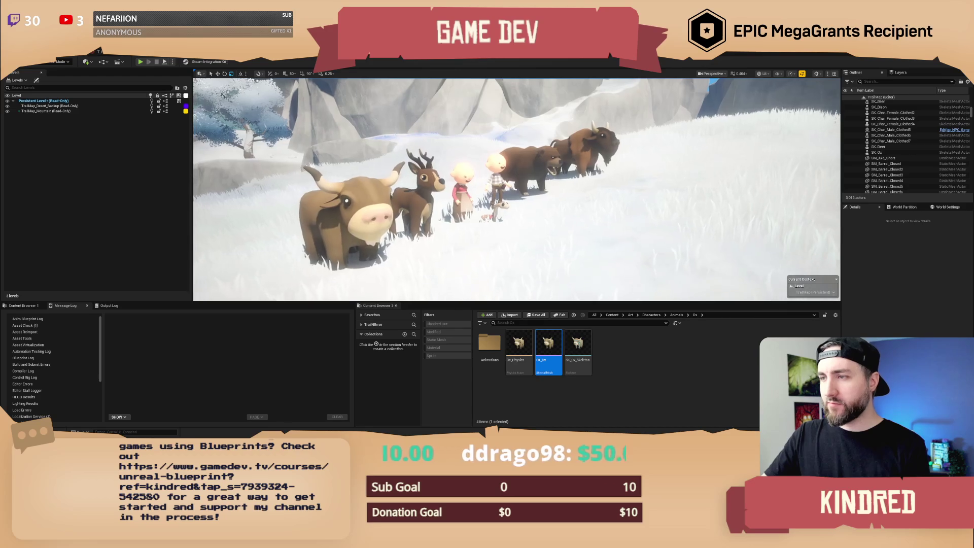
pyautogui.click(635, 394)
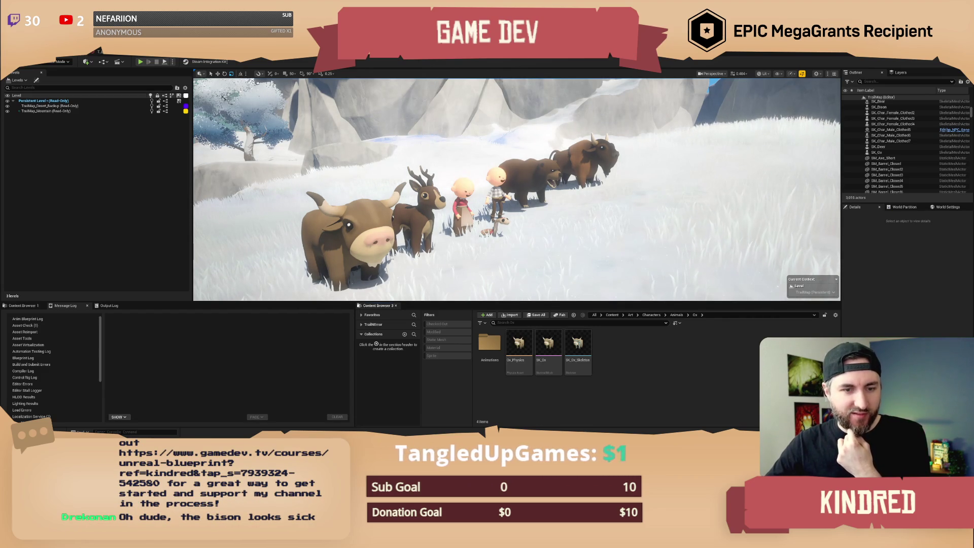
pyautogui.moveTo(597, 204)
pyautogui.mouseDown()
pyautogui.moveTo(584, 168)
pyautogui.moveTo(548, 203)
pyautogui.mouseUp()
# Select and deselect the bison, bear and ox one at a time while orbiting around the animal row.
pyautogui.click(563, 172)
pyautogui.press('Escape')
pyautogui.click(494, 205)
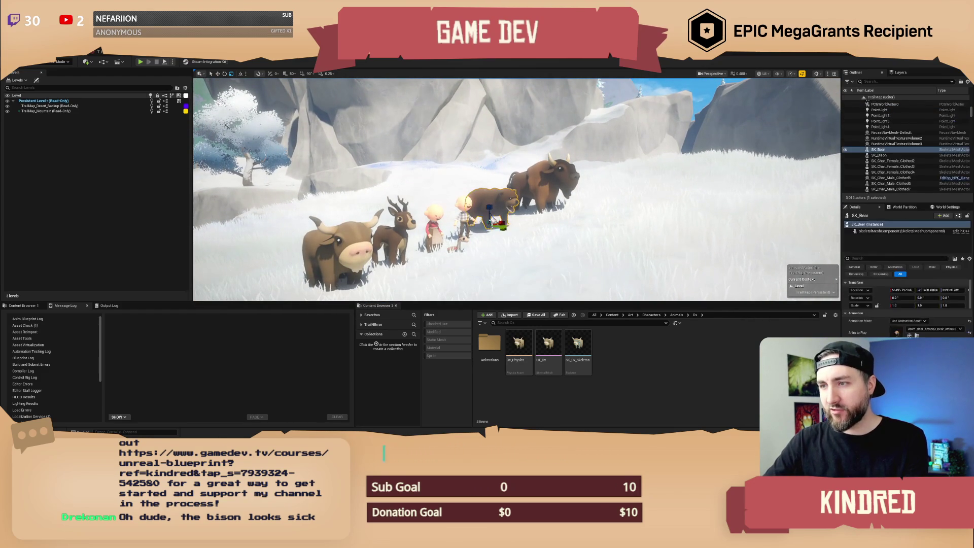
pyautogui.press('Escape')
pyautogui.moveTo(544, 213)
pyautogui.mouseDown()
pyautogui.moveTo(437, 250)
pyautogui.moveTo(425, 241)
pyautogui.mouseUp()
pyautogui.scroll(2, 478, 233)
pyautogui.scroll(-2, 448, 246)
pyautogui.click(368, 236)
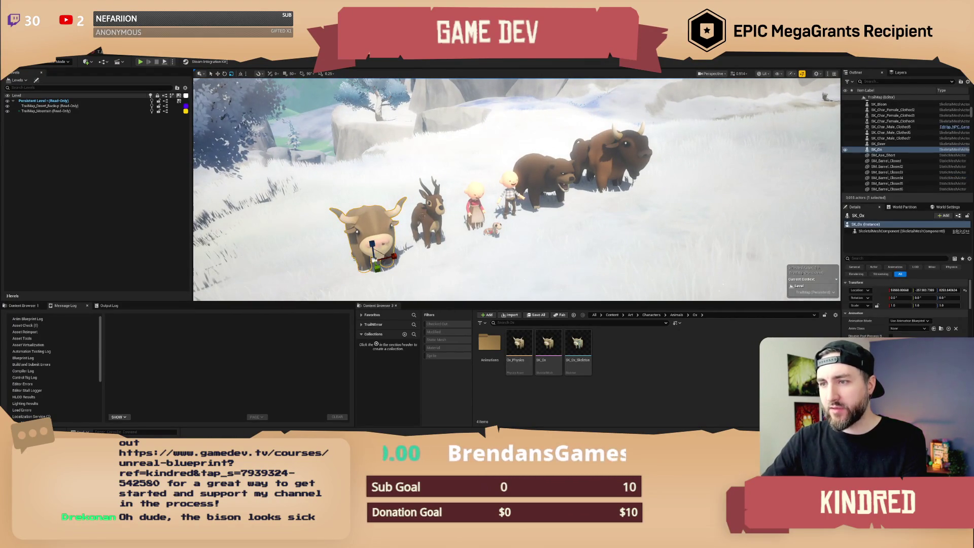
pyautogui.press('Escape')
pyautogui.moveTo(421, 222); pyautogui.dragTo(407, 211)
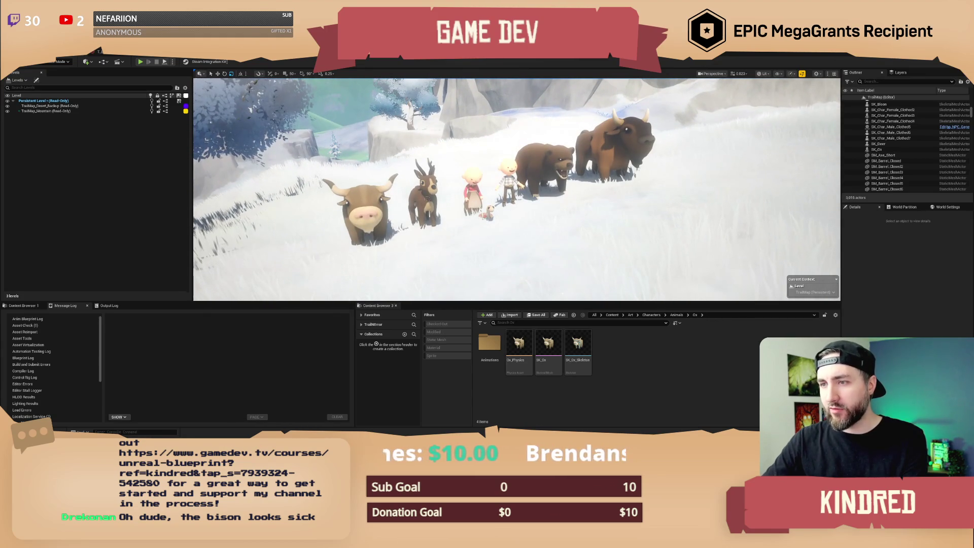
# Multi-select the deer, ox, bear, bison, snake, girl and boy, then clear the selection.
pyautogui.click(427, 199)
pyautogui.keyDown('ctrl'); pyautogui.click(367, 200); pyautogui.keyUp('ctrl')
pyautogui.keyDown('ctrl'); pyautogui.click(548, 173); pyautogui.keyUp('ctrl')
pyautogui.keyDown('ctrl'); pyautogui.click(616, 152); pyautogui.keyUp('ctrl')
pyautogui.keyDown('ctrl'); pyautogui.click(488, 212); pyautogui.keyUp('ctrl')
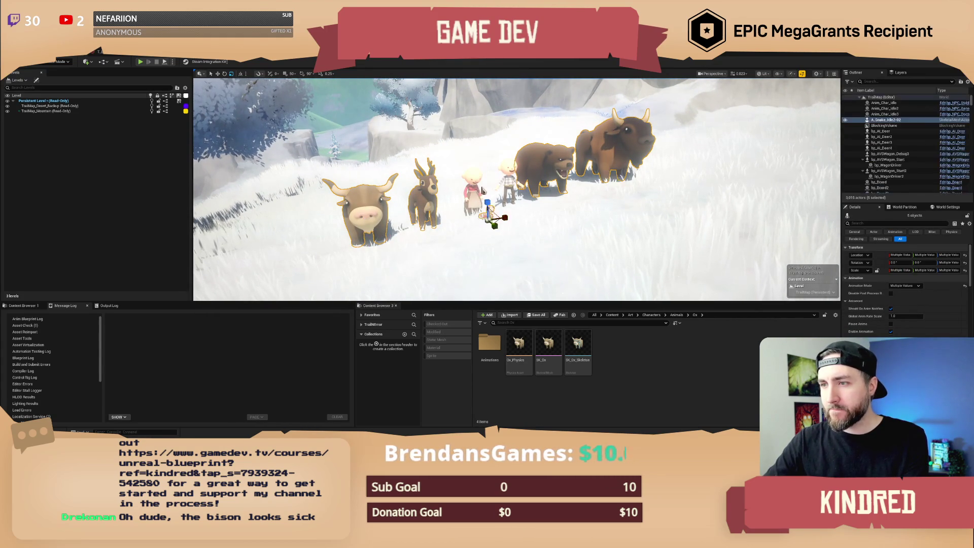
pyautogui.keyDown('ctrl'); pyautogui.click(473, 189); pyautogui.keyUp('ctrl')
pyautogui.keyDown('ctrl'); pyautogui.click(508, 177); pyautogui.keyUp('ctrl')
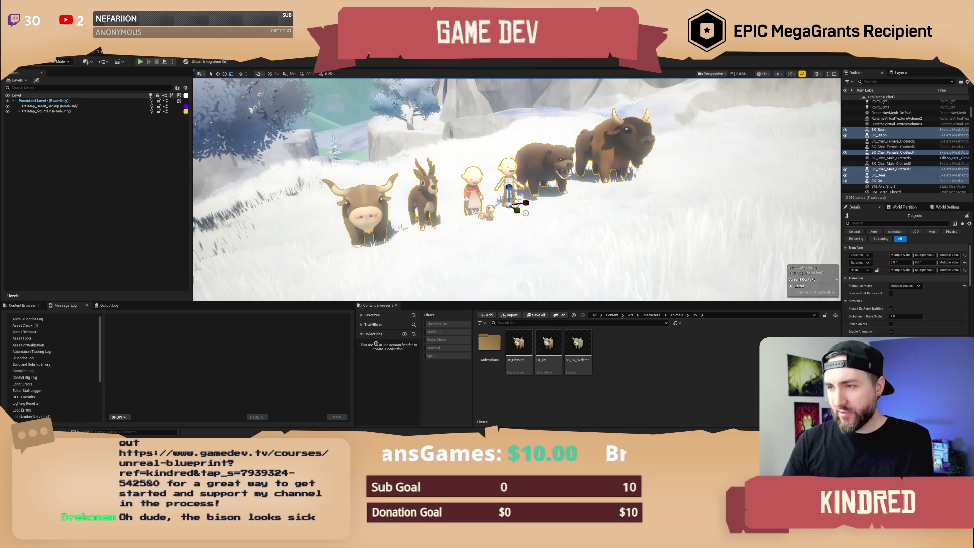
pyautogui.press('Escape')
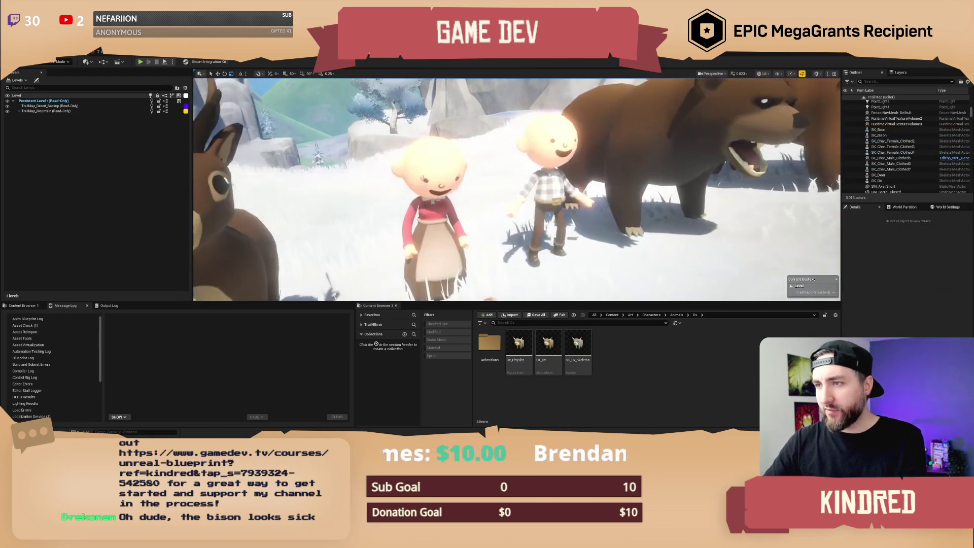
# Delete the bison, bear, both villagers, deer and ox, then select the snake.
pyautogui.scroll(-2, 624, 118)
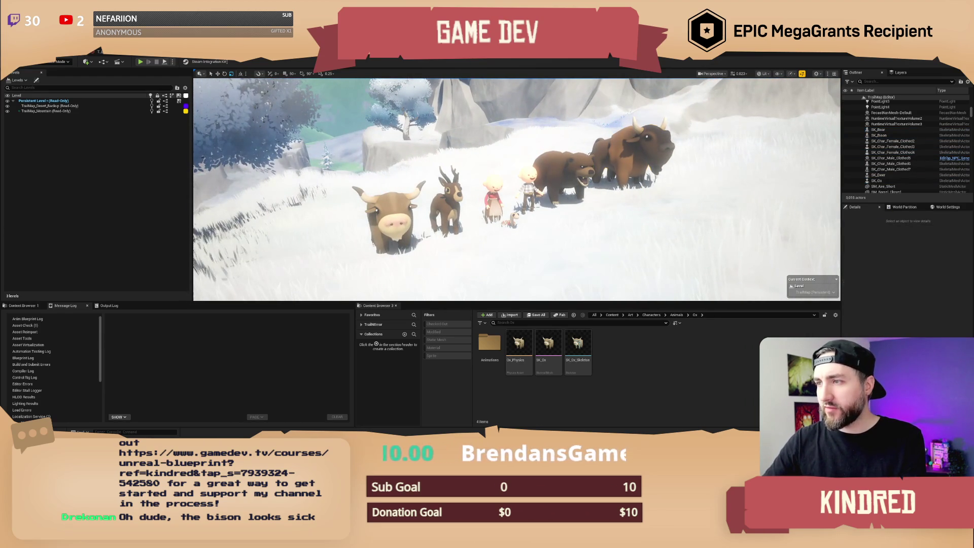
pyautogui.click(634, 153)
pyautogui.keyDown('ctrl'); pyautogui.click(563, 173); pyautogui.keyUp('ctrl')
pyautogui.keyDown('ctrl'); pyautogui.click(527, 187); pyautogui.keyUp('ctrl')
pyautogui.keyDown('ctrl'); pyautogui.click(493, 208); pyautogui.keyUp('ctrl')
pyautogui.keyDown('ctrl'); pyautogui.click(446, 213); pyautogui.keyUp('ctrl')
pyautogui.keyDown('ctrl'); pyautogui.click(395, 226); pyautogui.keyUp('ctrl')
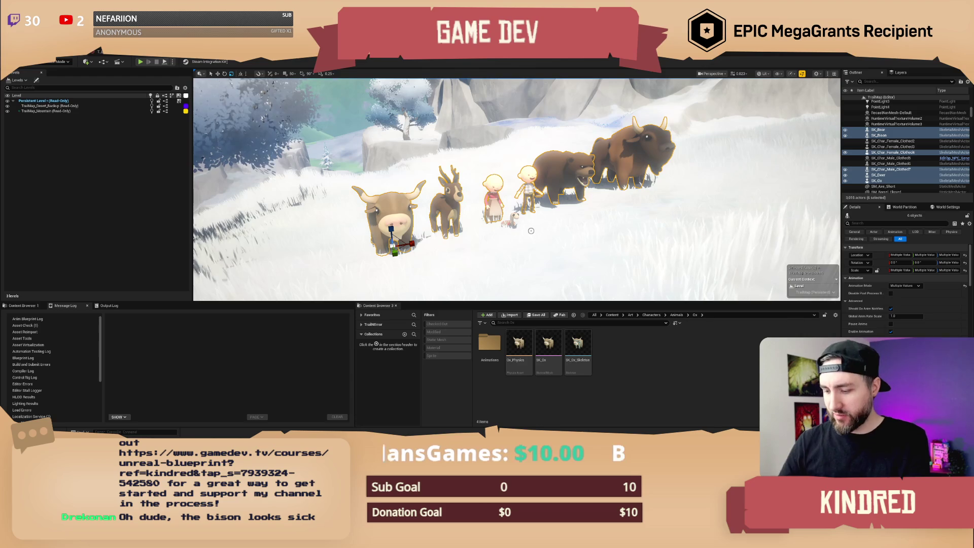
pyautogui.press('Delete')
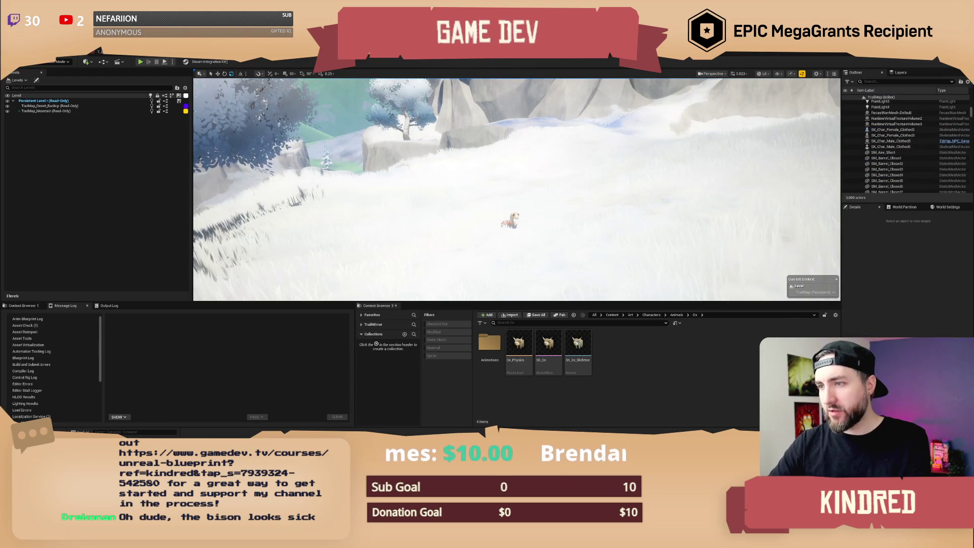
pyautogui.click(511, 220)
# Delete the snake and fly the viewport over to the red canyon.
pyautogui.press('Delete')
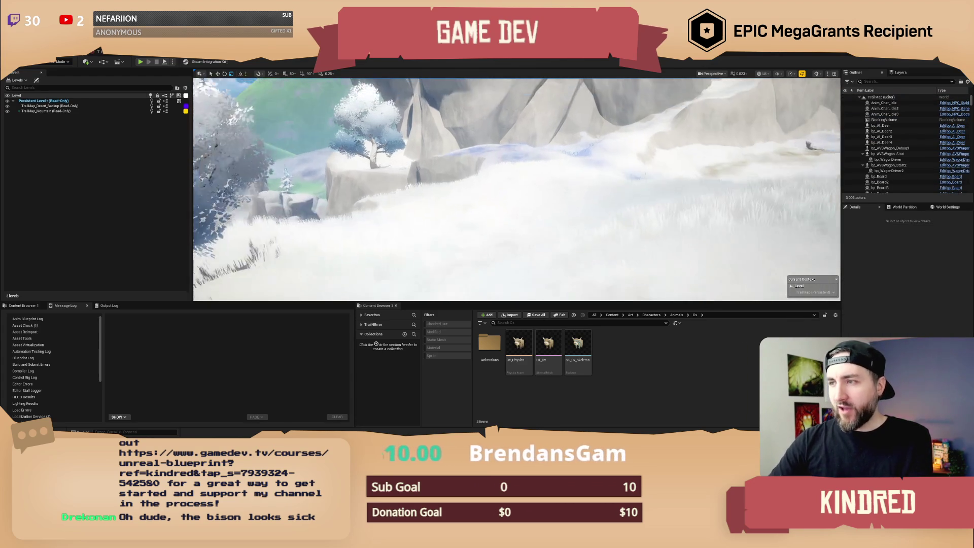
pyautogui.scroll(1, 517, 189)
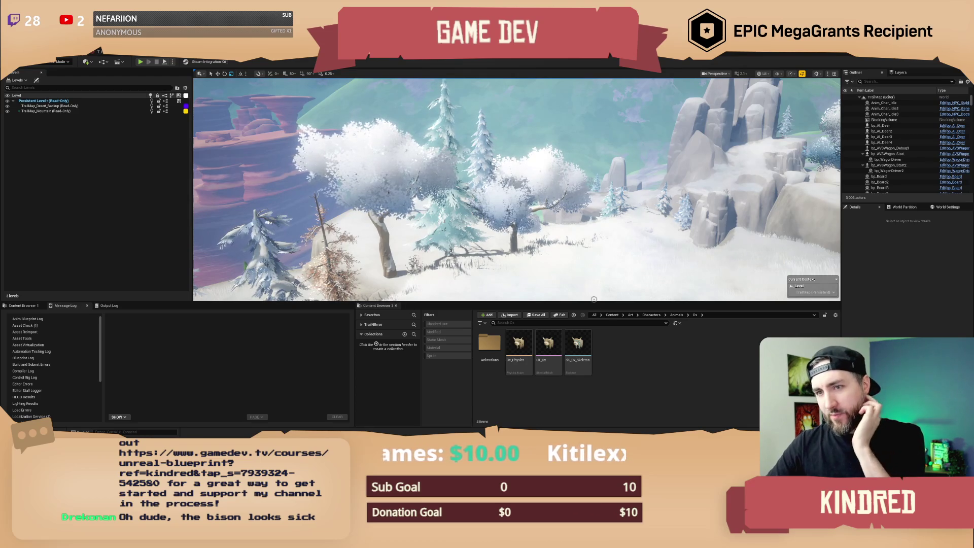
pyautogui.moveTo(517, 189); pyautogui.dragTo(416, 192)
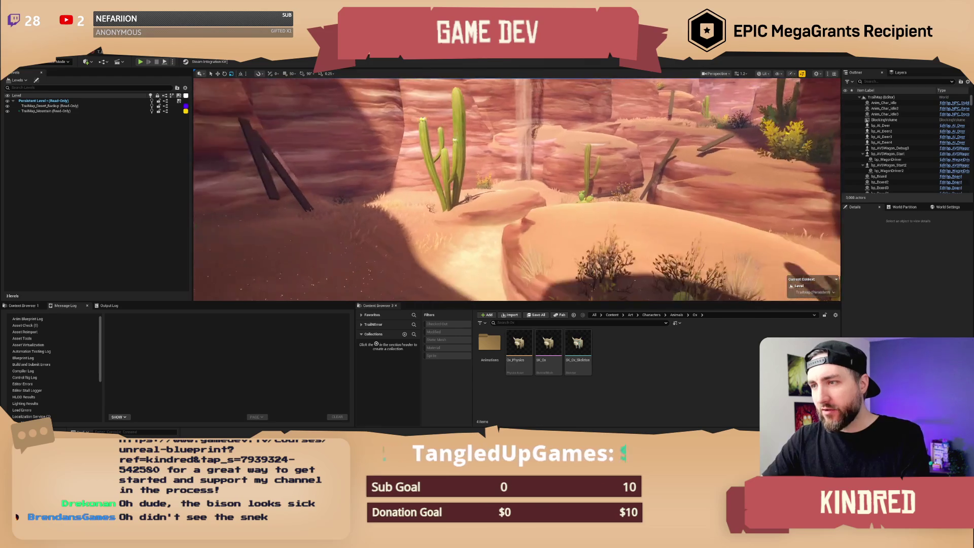
# Move the camera through the canyon and check the play mode options.
pyautogui.press('d')
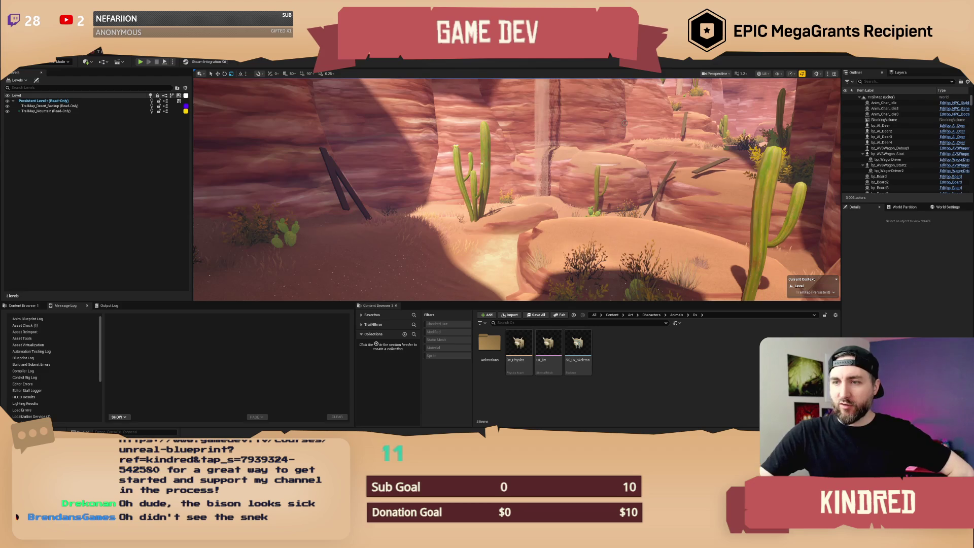
pyautogui.moveTo(624, 123); pyautogui.dragTo(415, 60)
pyautogui.click(173, 62)
pyautogui.click(173, 62)
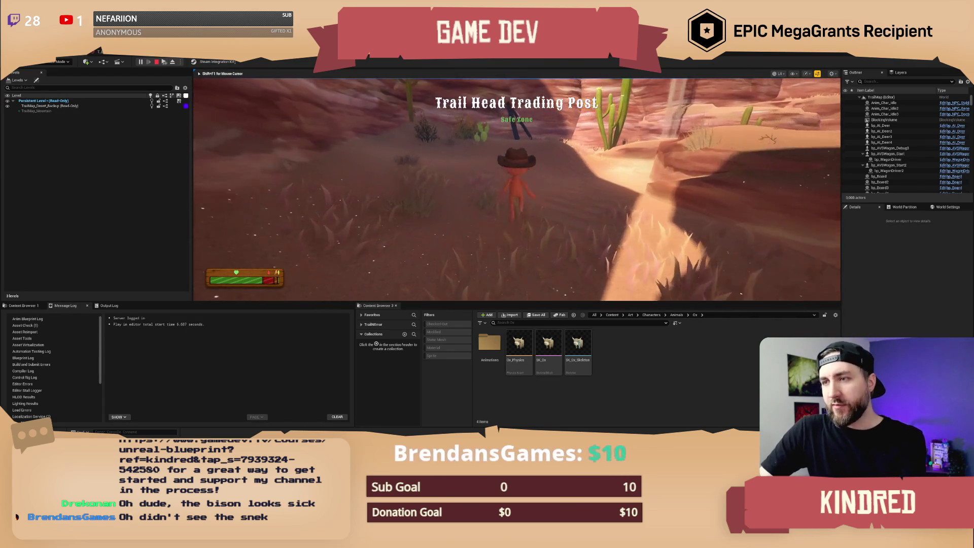
# Walk the character forward up the hill to the pole, then stop the play session.
pyautogui.press('w')
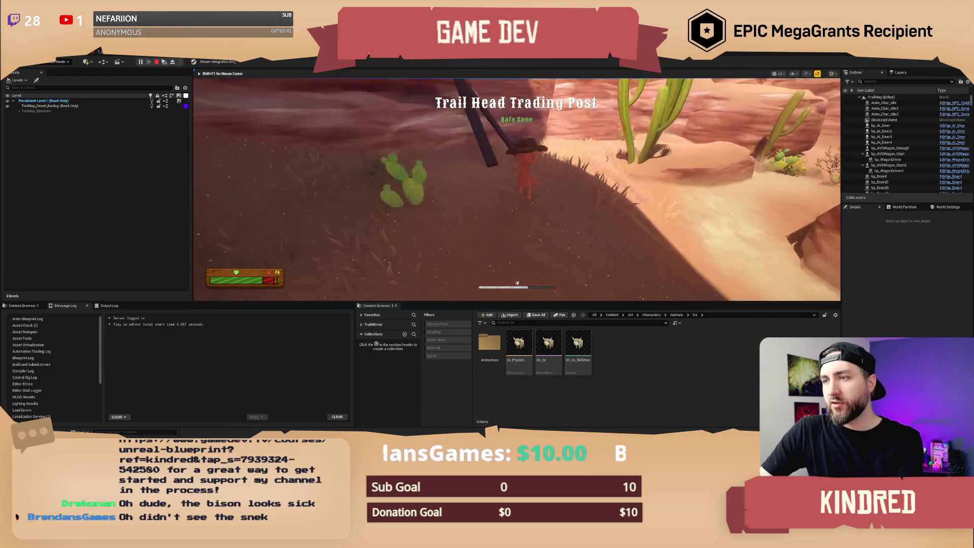
pyautogui.press('w')
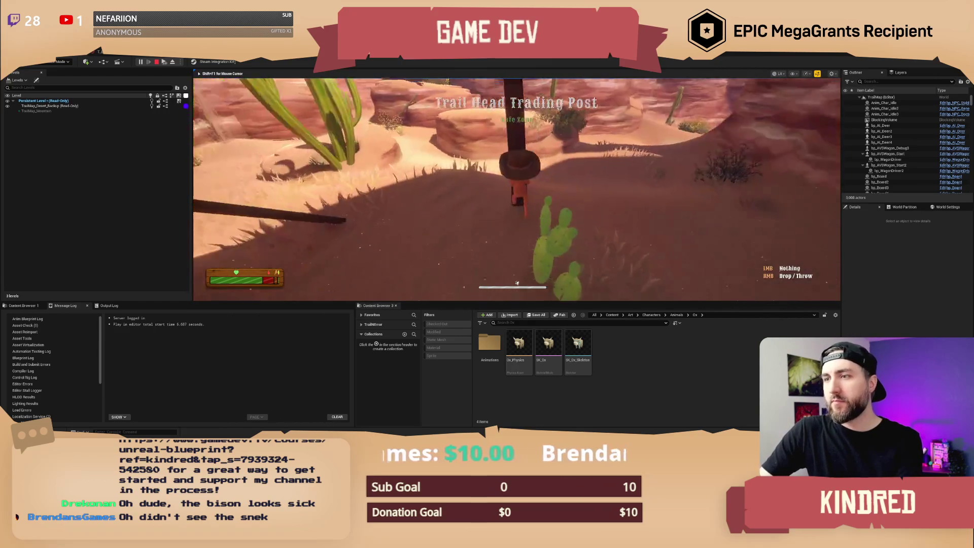
pyautogui.press('w')
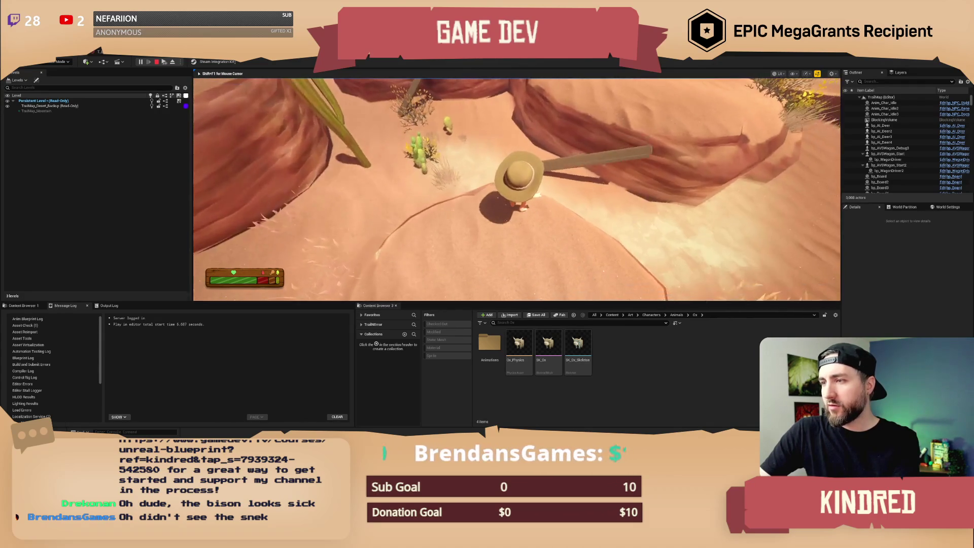
pyautogui.press('Escape')
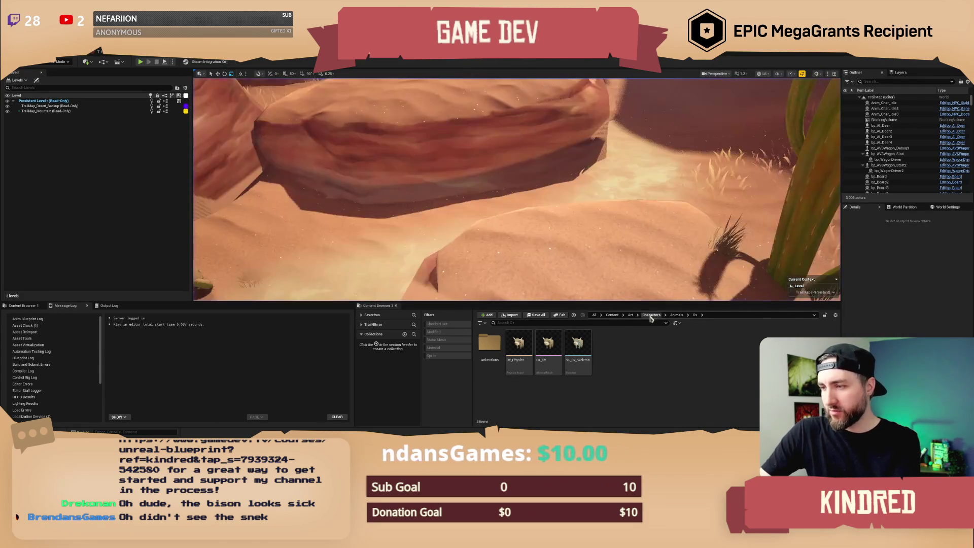
# Search 'plank carr', open SM_Plank_Long_Carryable and display its simple collision.
pyautogui.click(611, 314)
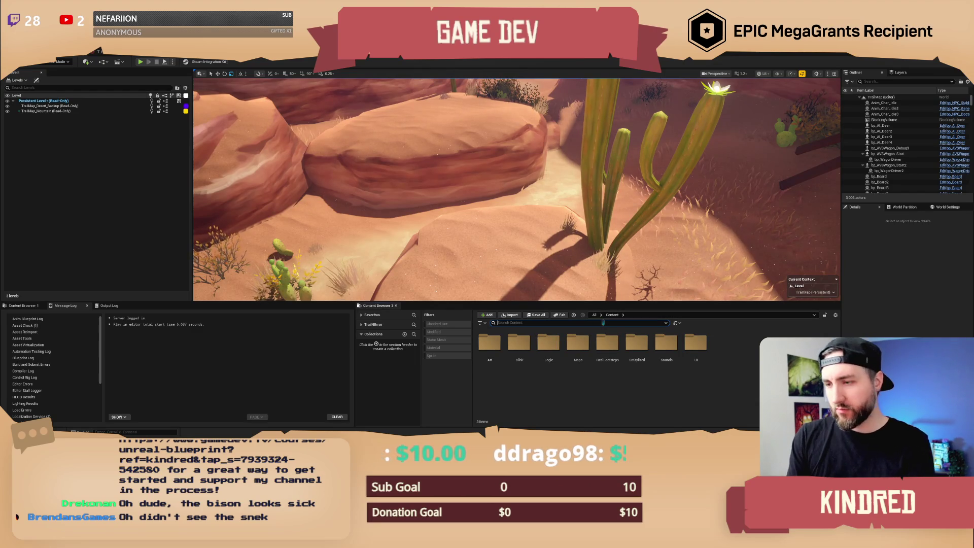
pyautogui.write('plank')
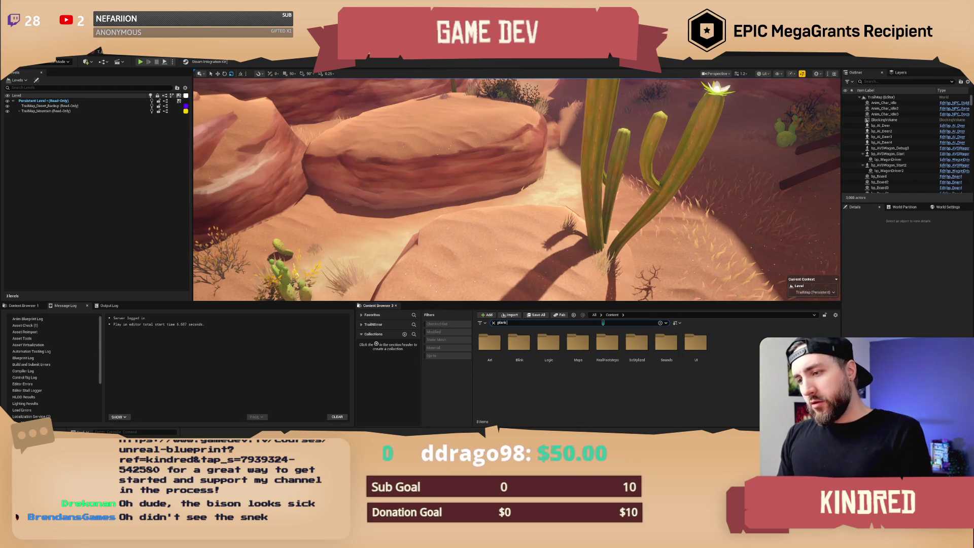
pyautogui.write(' carr')
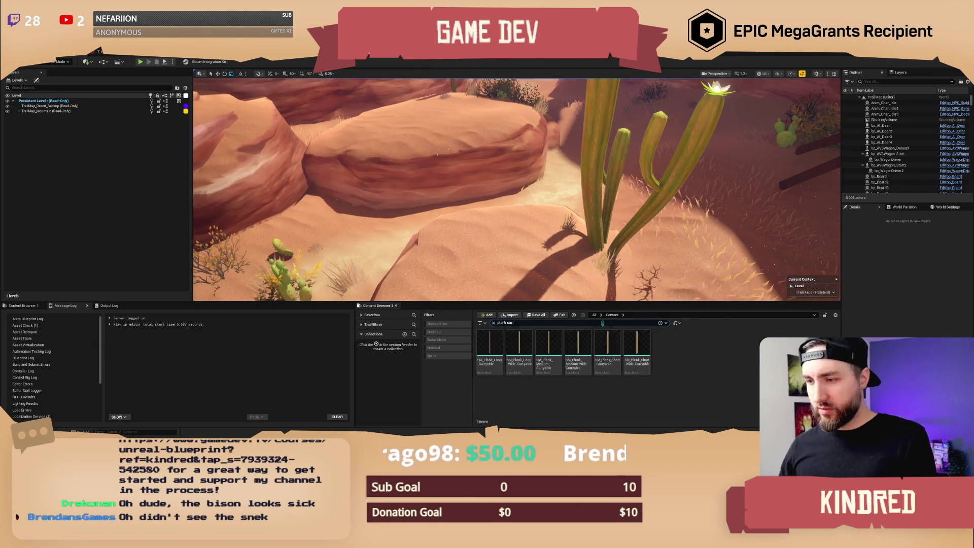
pyautogui.click(494, 349)
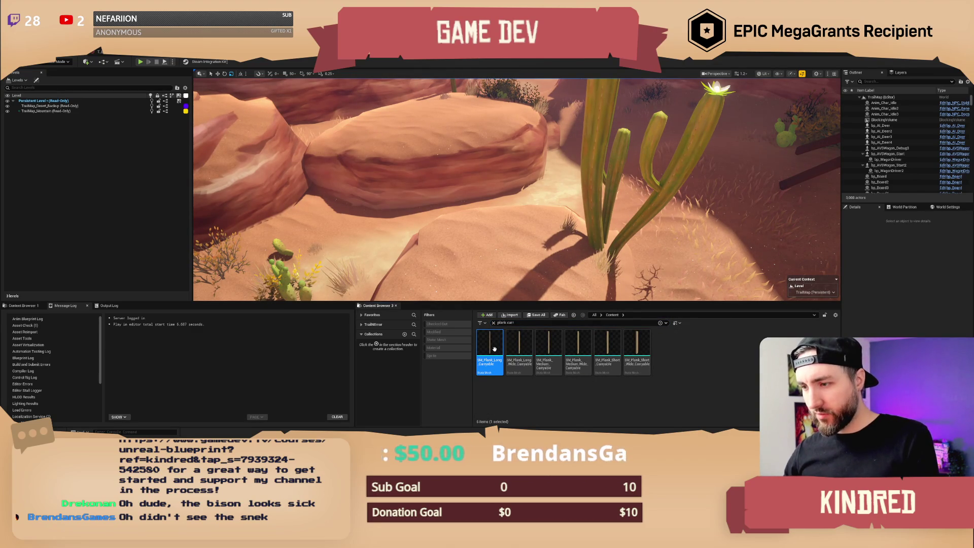
pyautogui.doubleClick(515, 349)
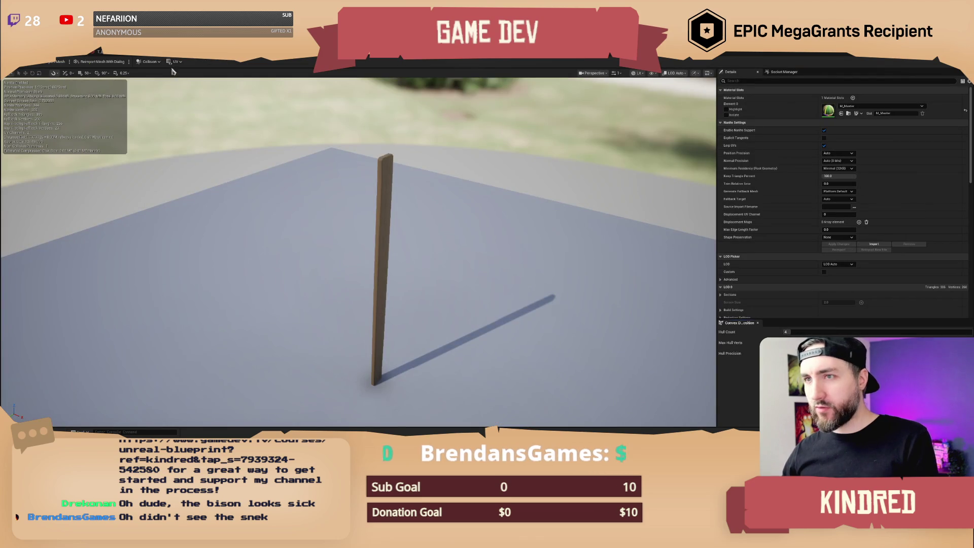
pyautogui.click(651, 77)
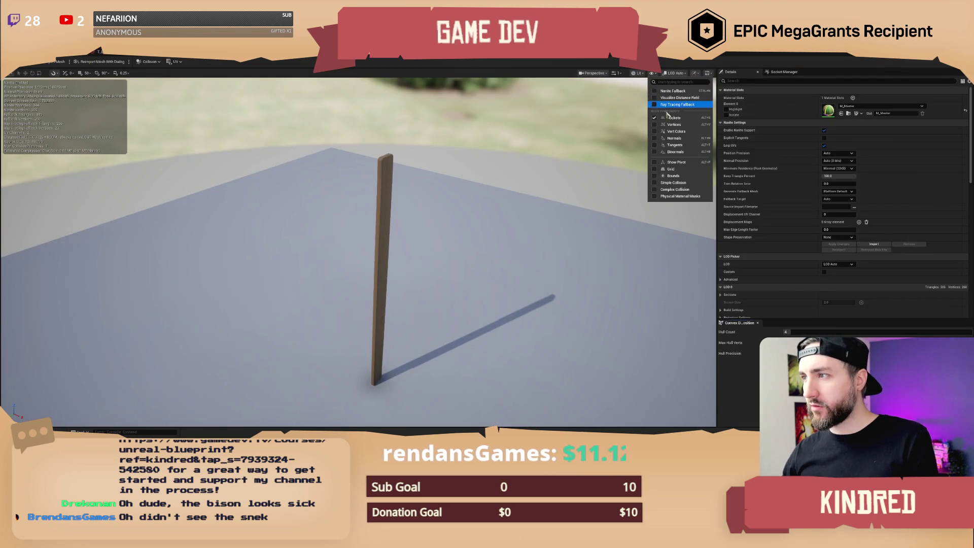
pyautogui.click(679, 186)
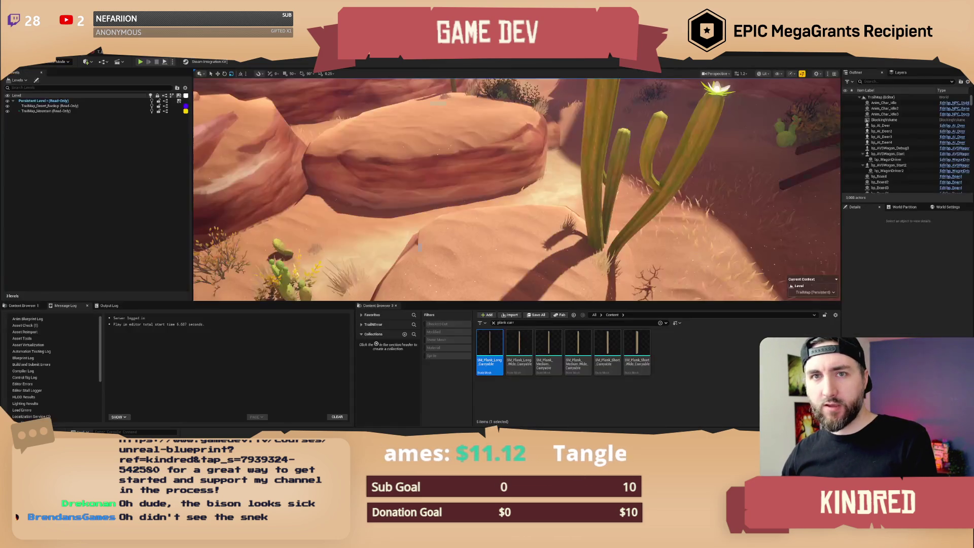
pyautogui.hotkey('alt', 'Tab')
# Show simple collision on SM_Plank_Long_Wide_Carryable and save it, dismissing the check-out prompt.
pyautogui.click(525, 358)
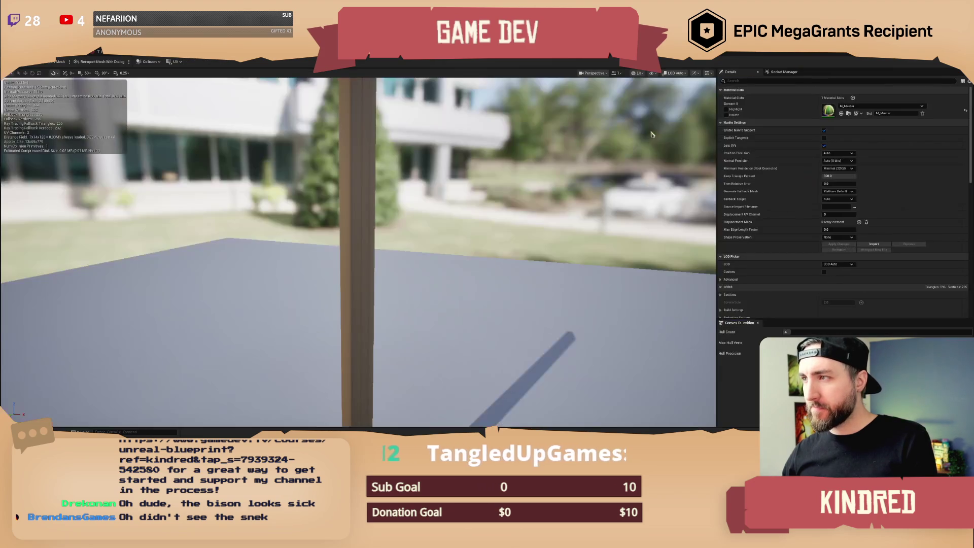
pyautogui.click(653, 73)
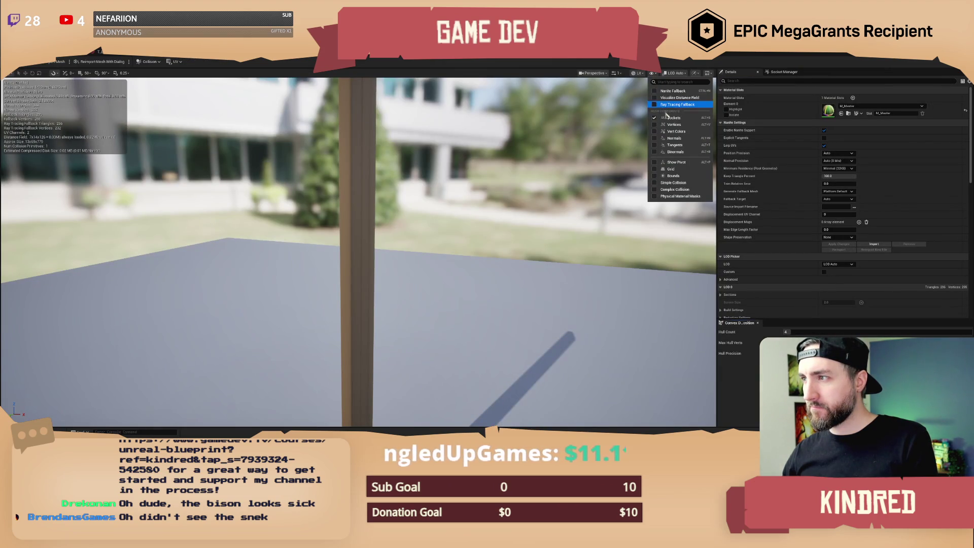
pyautogui.click(674, 183)
pyautogui.scroll(-5, 535, 221)
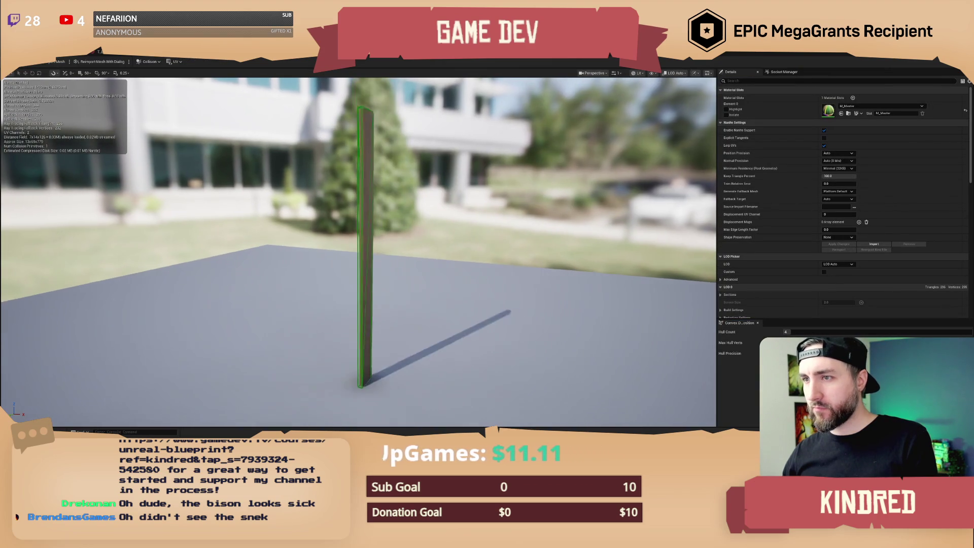
pyautogui.moveTo(535, 220)
pyautogui.mouseDown()
pyautogui.moveTo(507, 223)
pyautogui.moveTo(548, 226)
pyautogui.moveTo(227, 165)
pyautogui.mouseUp()
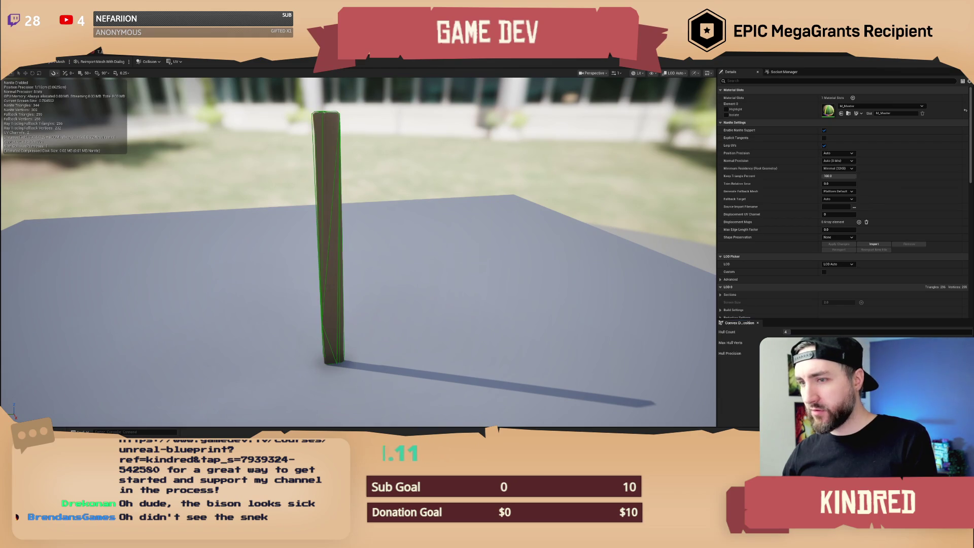
pyautogui.click(24, 67)
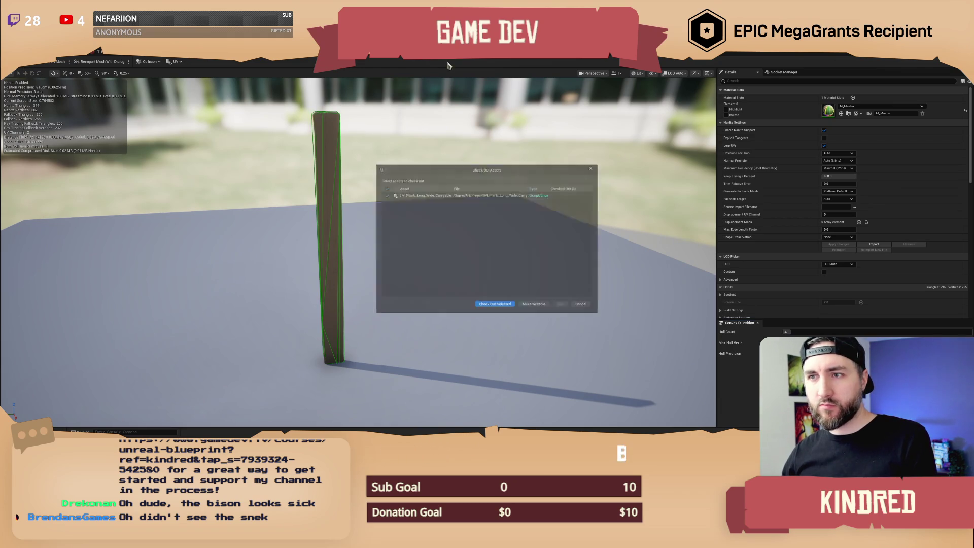
pyautogui.click(502, 306)
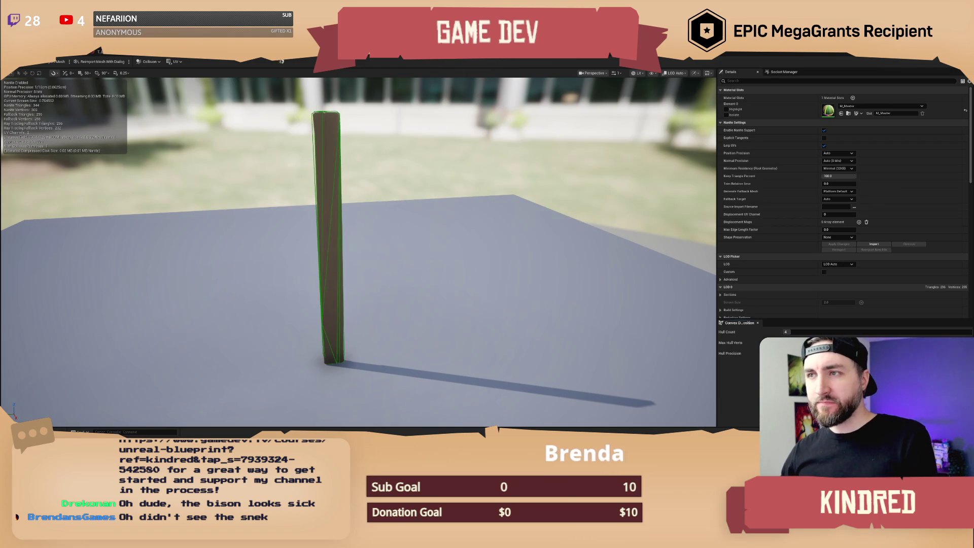
pyautogui.moveTo(434, 101); pyautogui.dragTo(360, 158)
pyautogui.hotkey('alt', 'Tab')
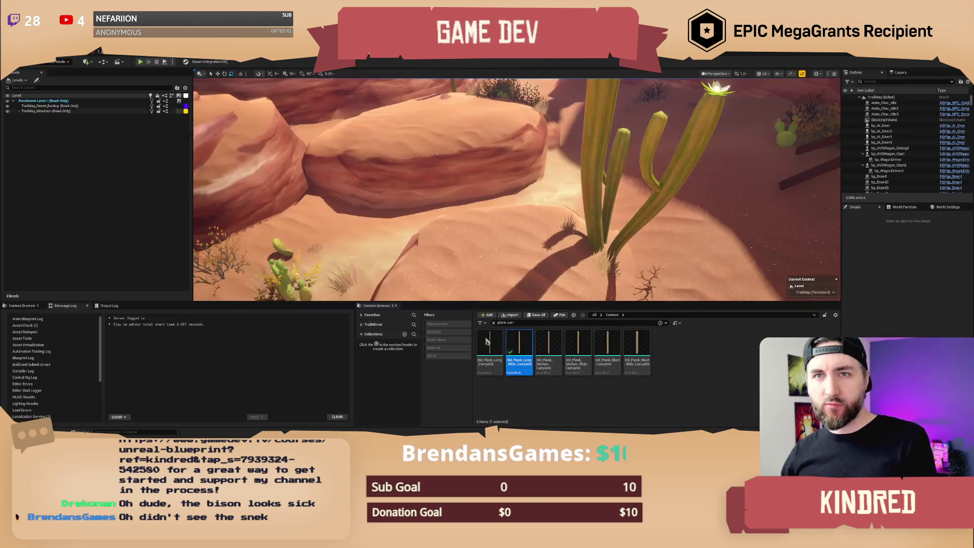
# Open the medium wide carryable plank, answer the check-out prompt, and close it.
pyautogui.click(574, 350)
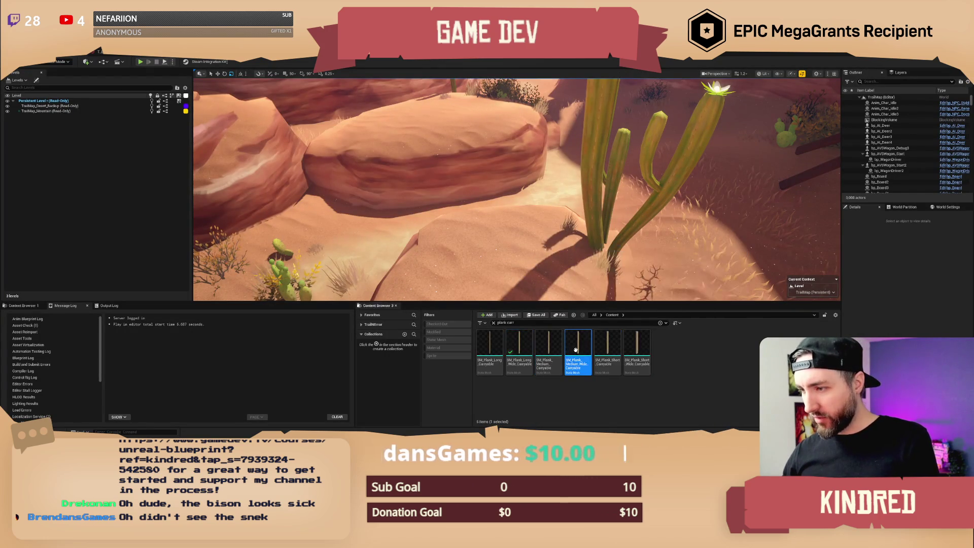
pyautogui.press('Return')
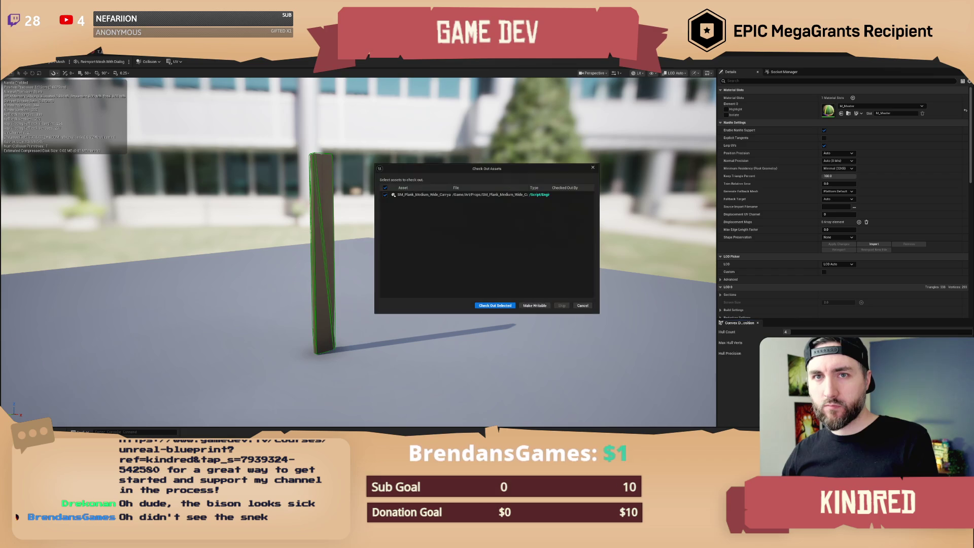
pyautogui.click(496, 307)
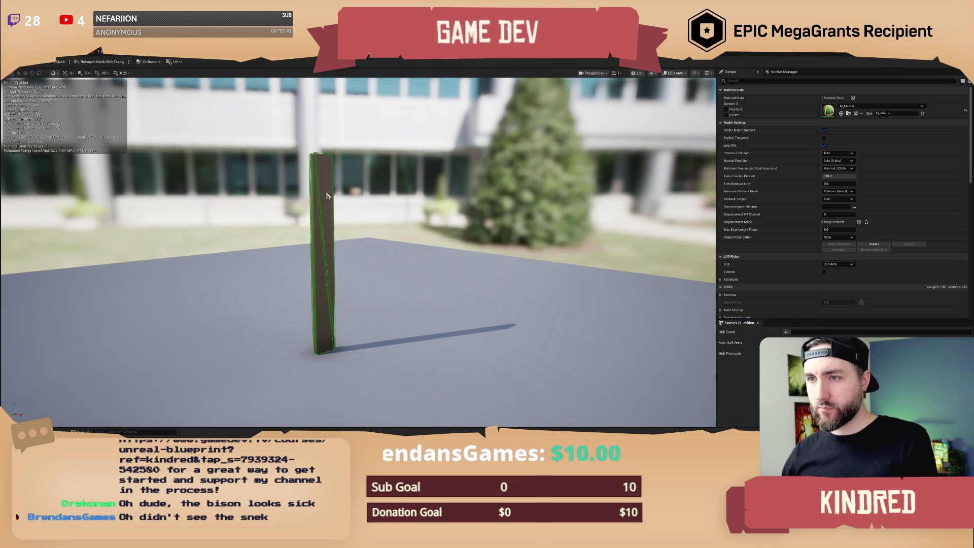
pyautogui.click(74, 60)
# Open SM_Plank_Short_Wide_Carryable, save it with Check Out Selected, and close the editor.
pyautogui.click(640, 342)
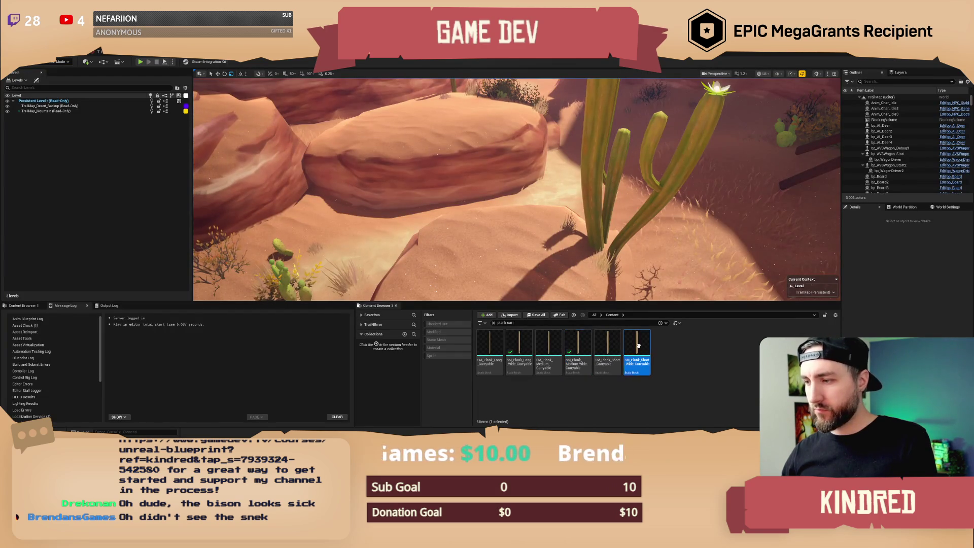
pyautogui.doubleClick(639, 342)
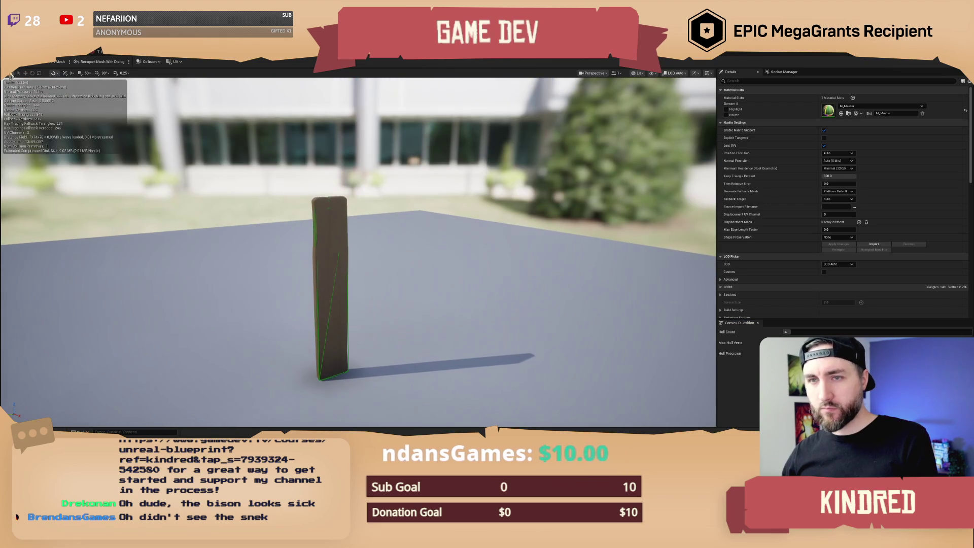
pyautogui.hotkey('ctrl', 's')
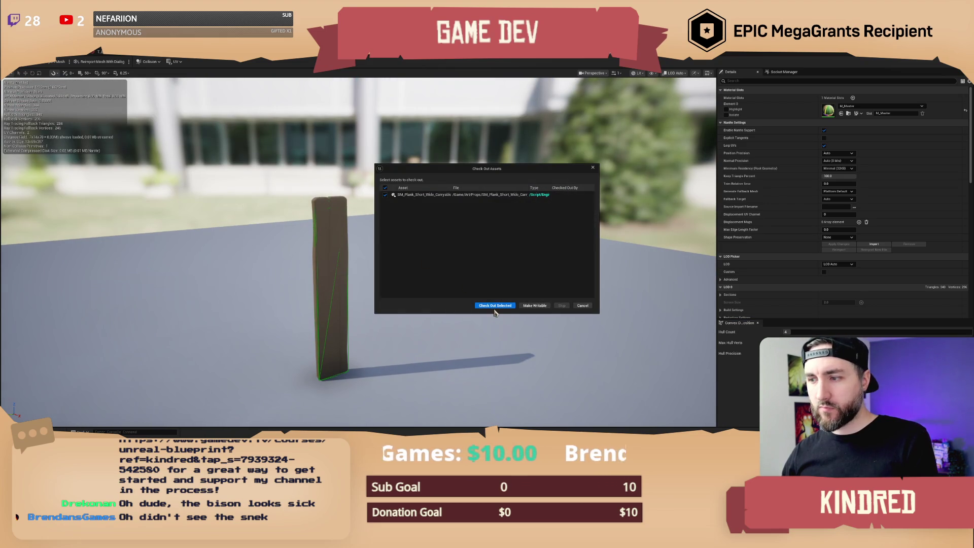
pyautogui.click(495, 305)
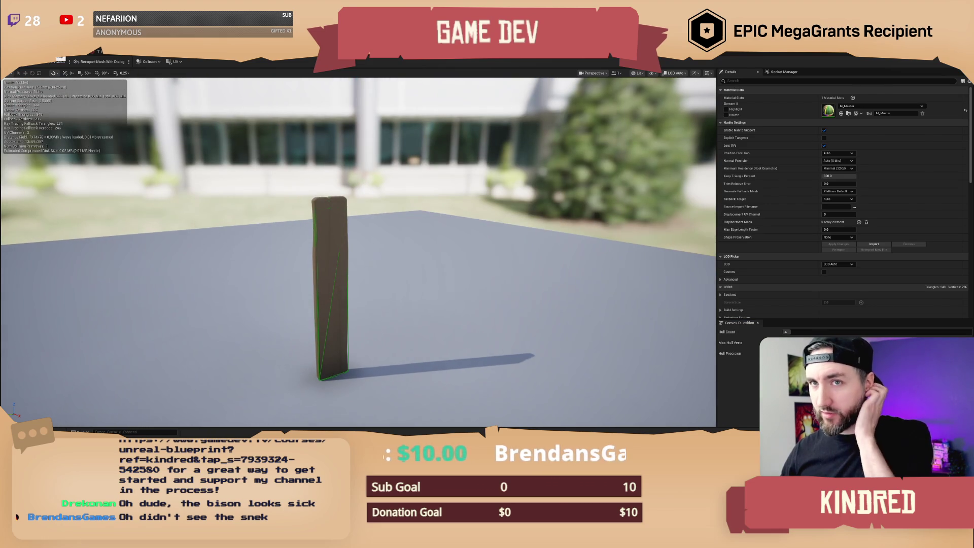
pyautogui.hotkey('ctrl', 'w')
pyautogui.scroll(-2, 516, 189)
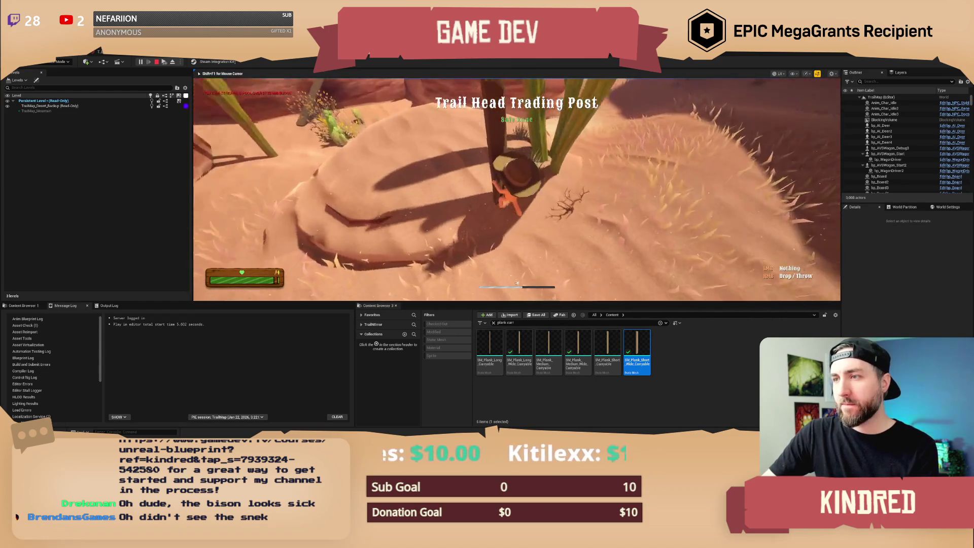
# Walk the character along the plank and up to the post.
pyautogui.press('d')
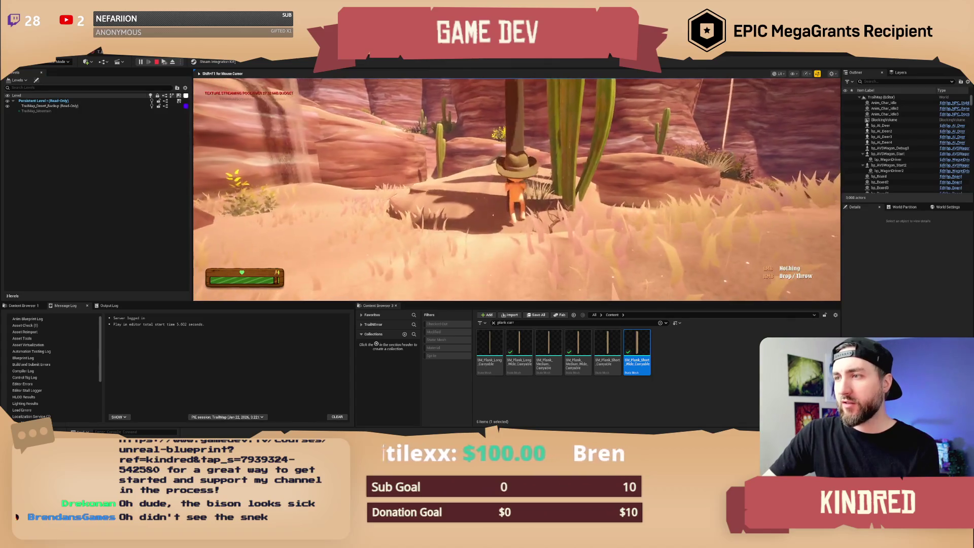
pyautogui.press('w')
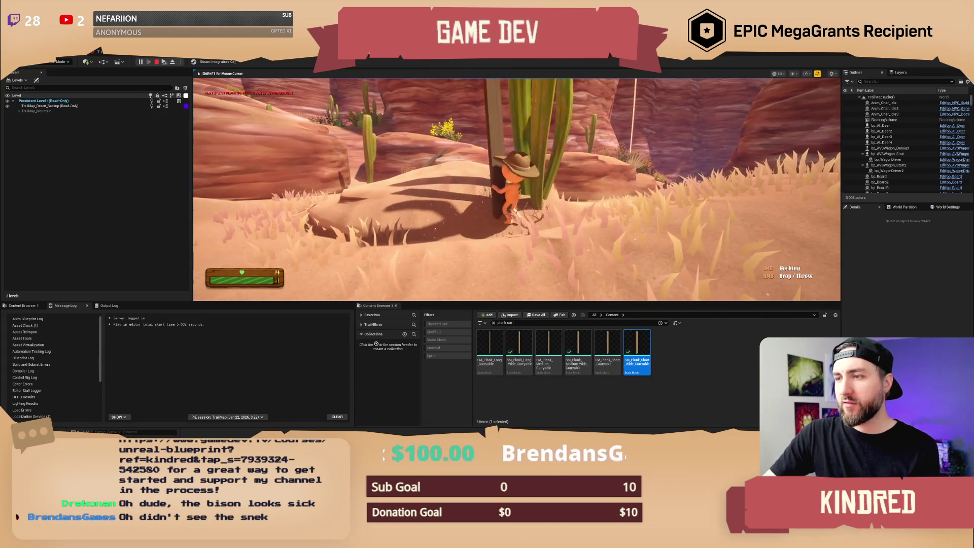
pyautogui.press('d')
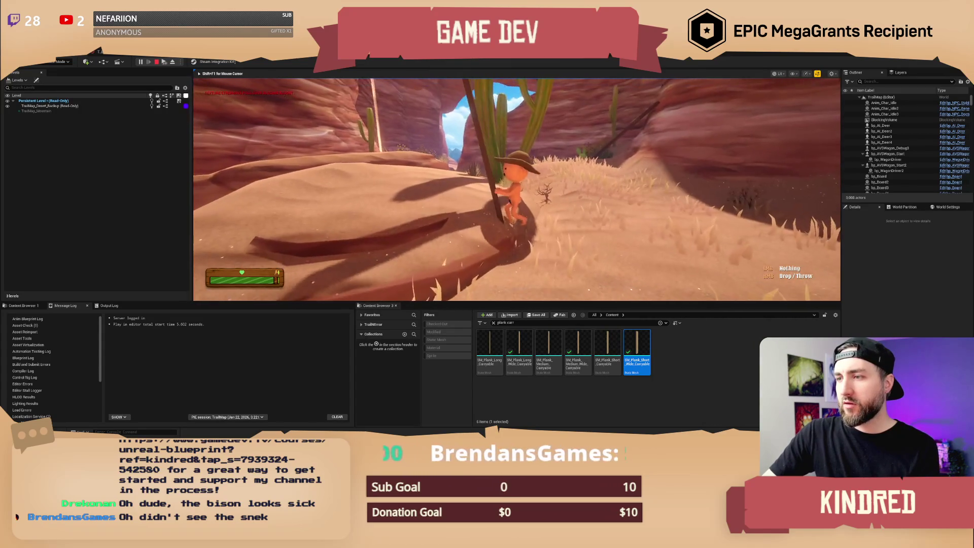
pyautogui.press('a')
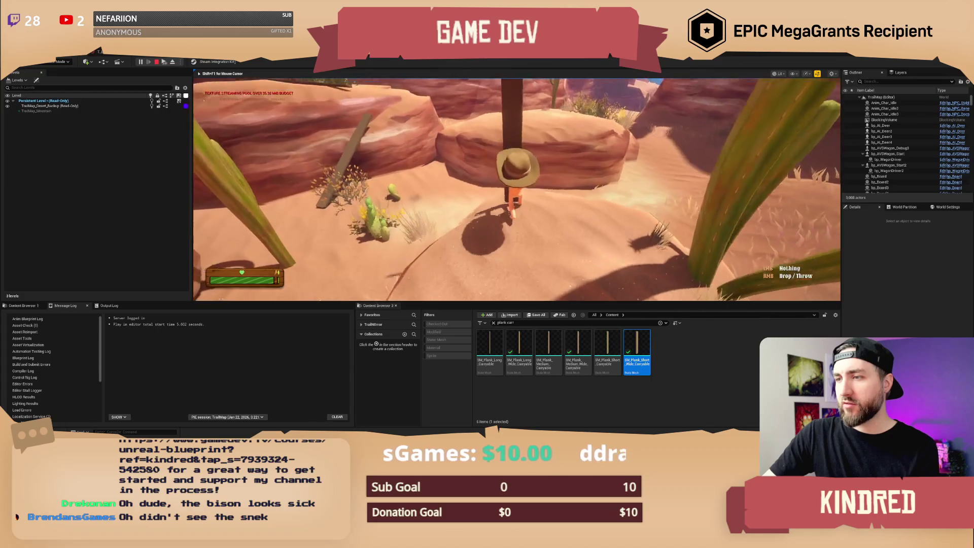
pyautogui.press('a')
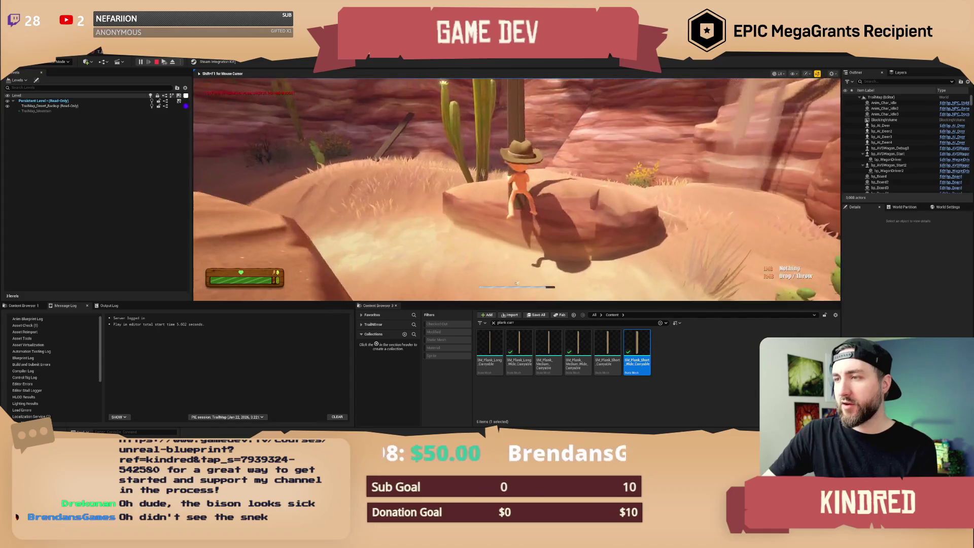
pyautogui.press('w')
pyautogui.press('w')
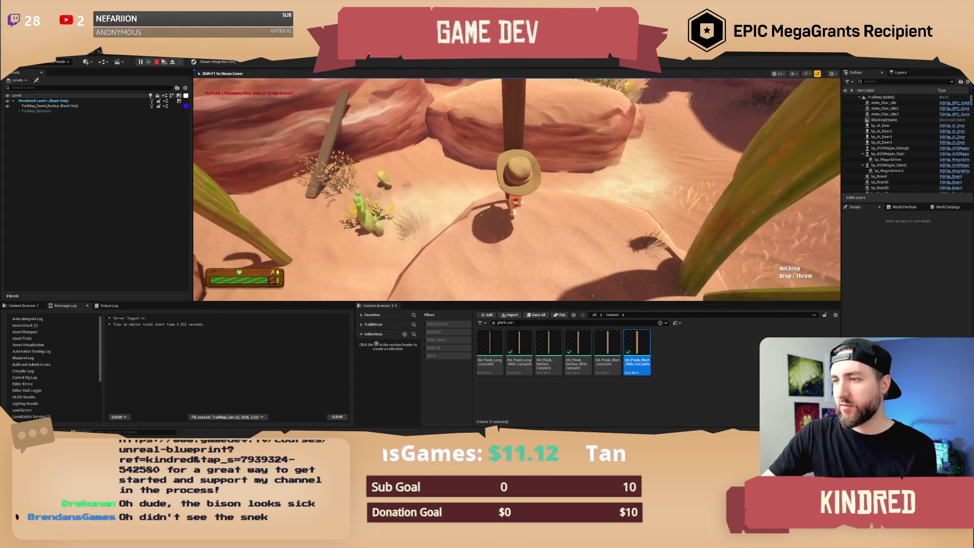
pyautogui.press('w')
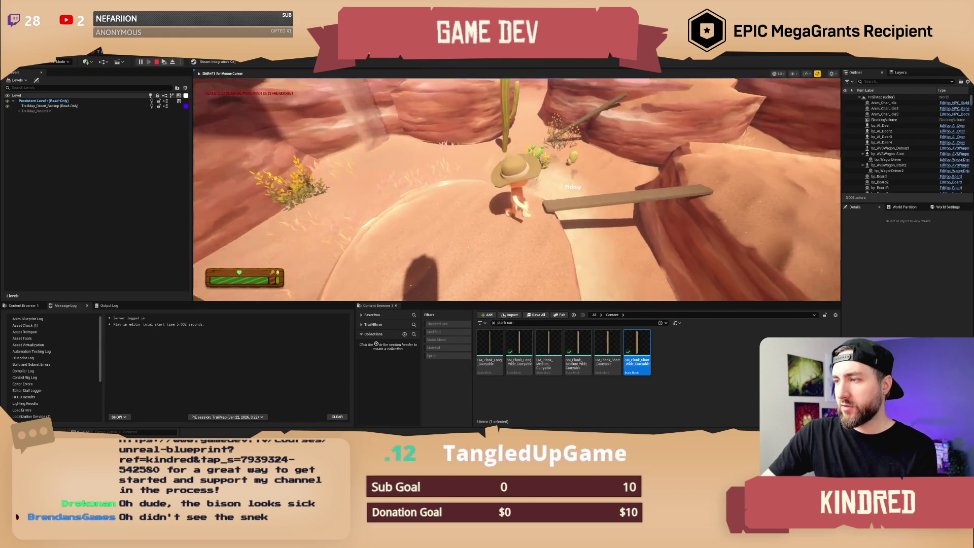
# Walk across the sand past the bush and cactus to the two upright planks.
pyautogui.press('w')
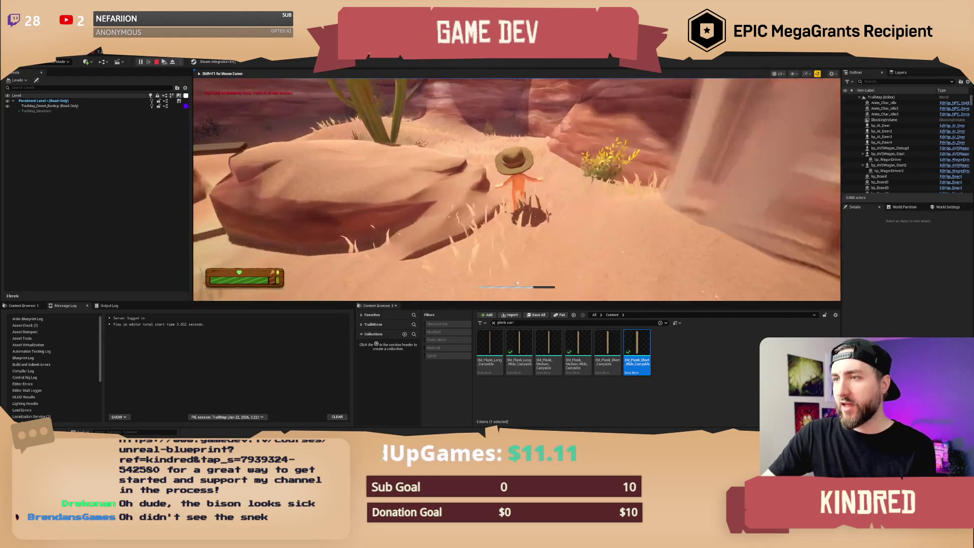
pyautogui.press('w')
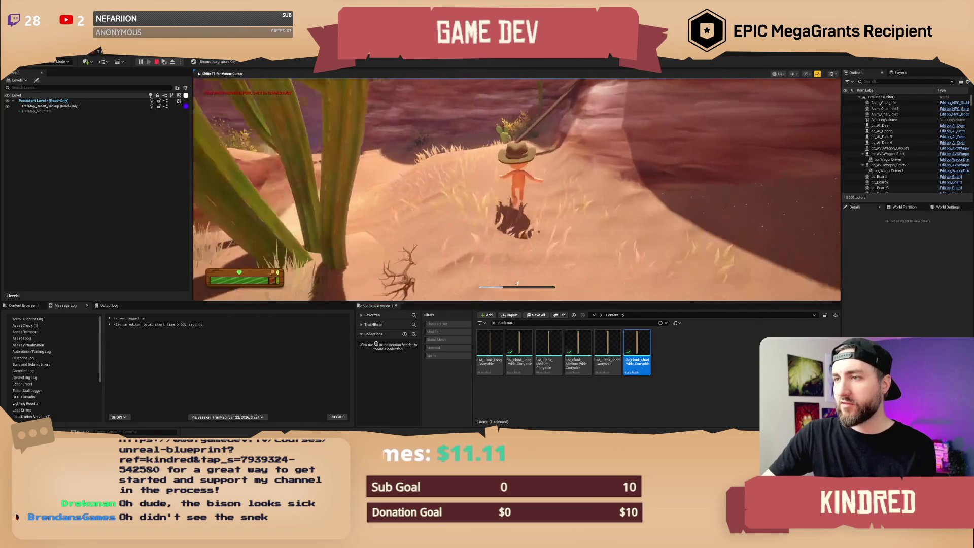
pyautogui.press('w')
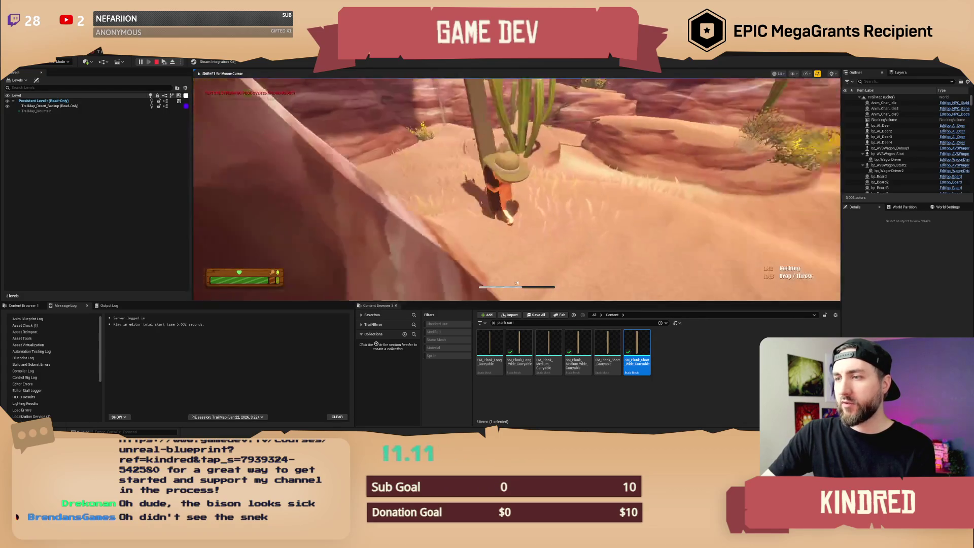
pyautogui.press('w')
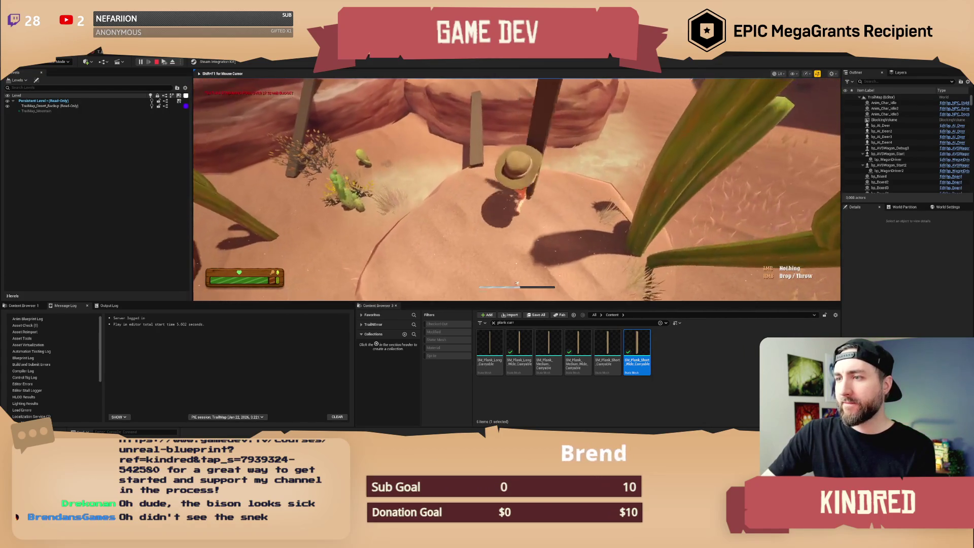
pyautogui.press('w')
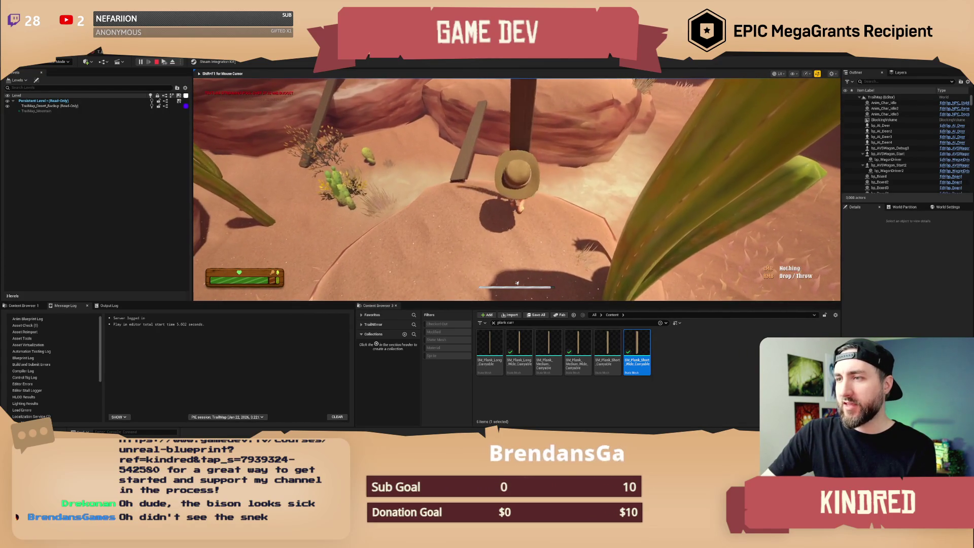
pyautogui.press('w')
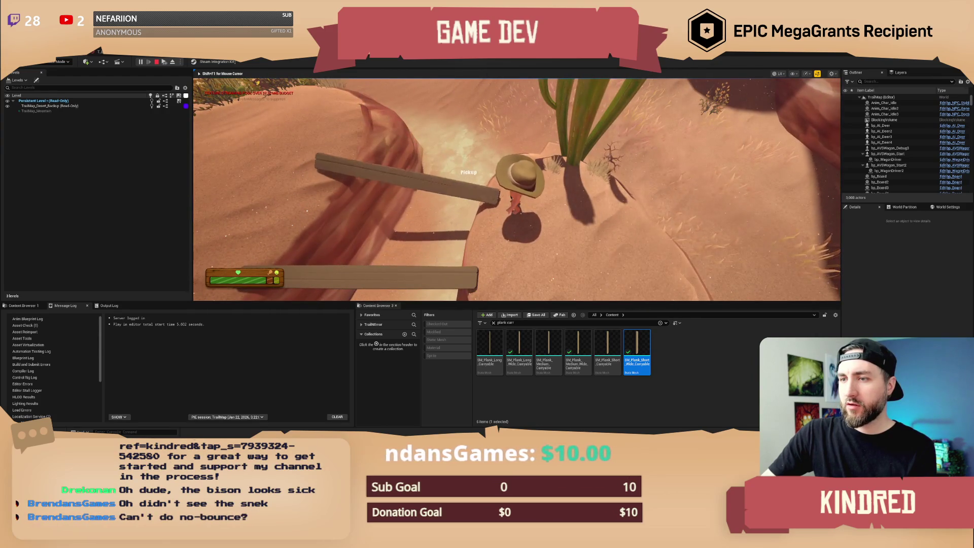
pyautogui.press('w')
# Grab an upright plank, carry it into the canyon, and drop it.
pyautogui.press('s')
pyautogui.press('w')
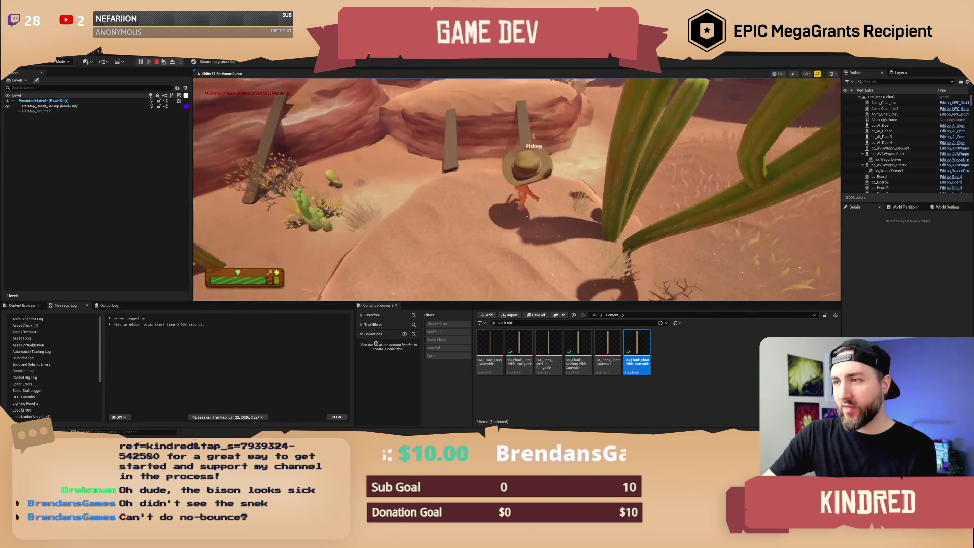
pyautogui.press('e')
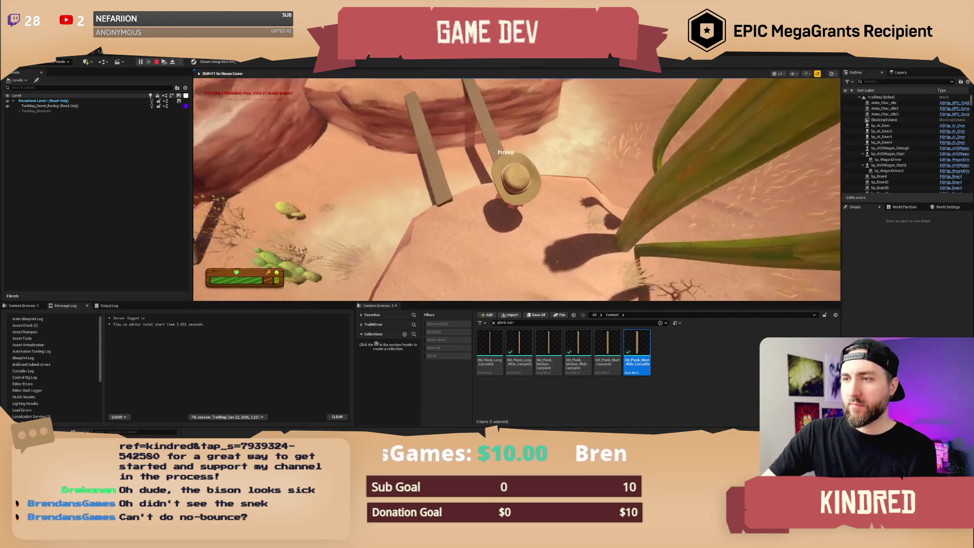
pyautogui.press('w')
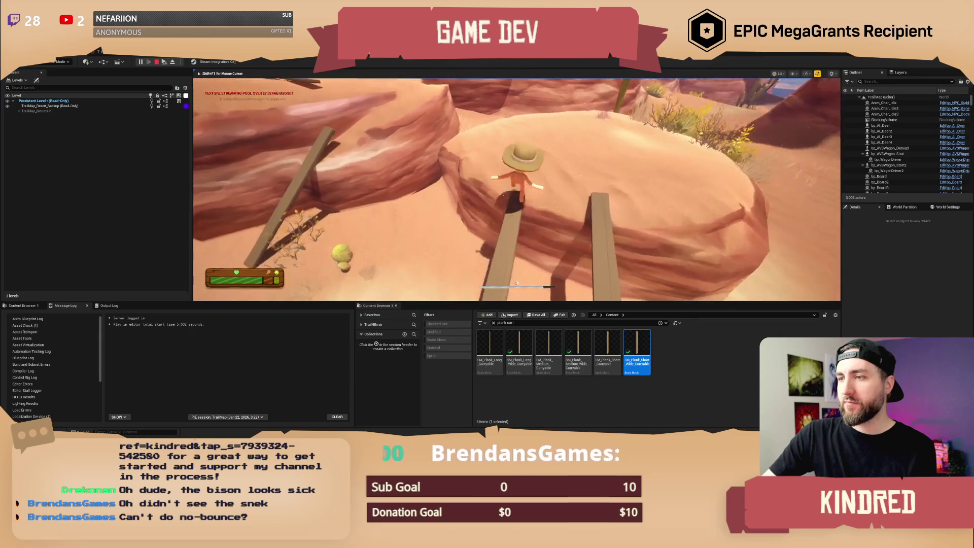
pyautogui.press('w')
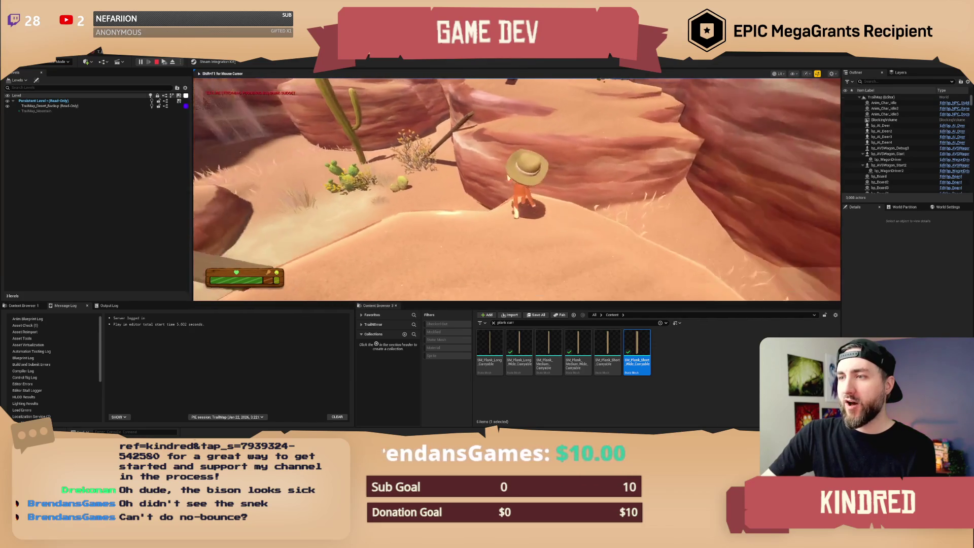
pyautogui.press('e')
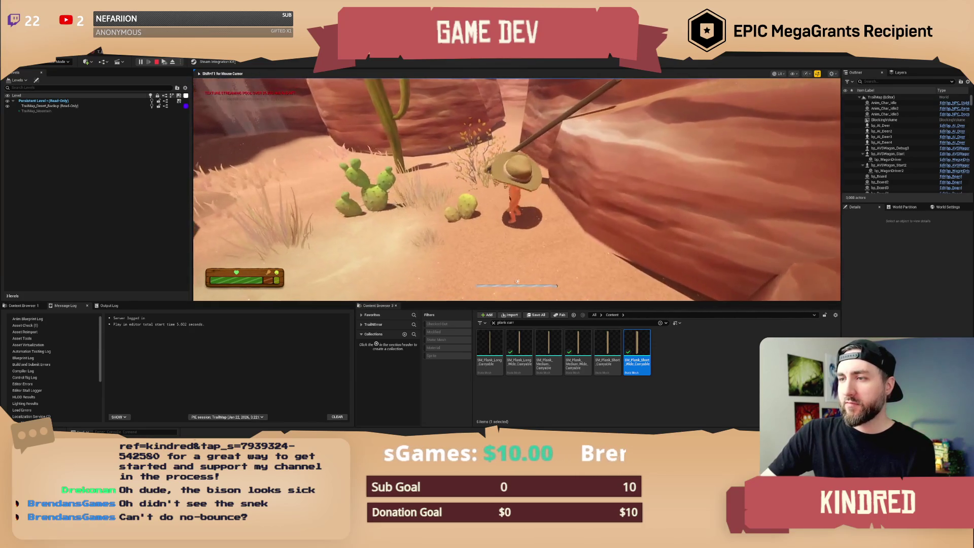
pyautogui.press('e')
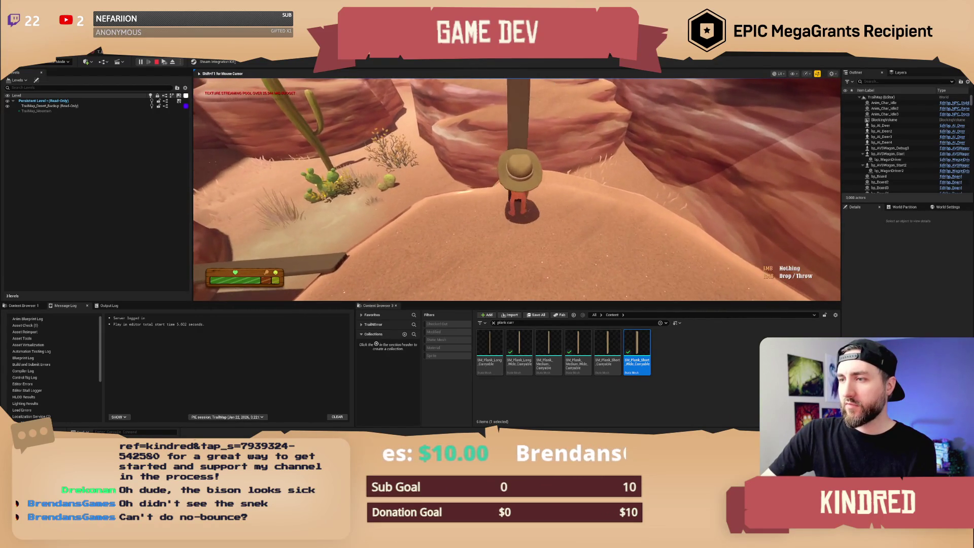
pyautogui.rightClick(516, 189)
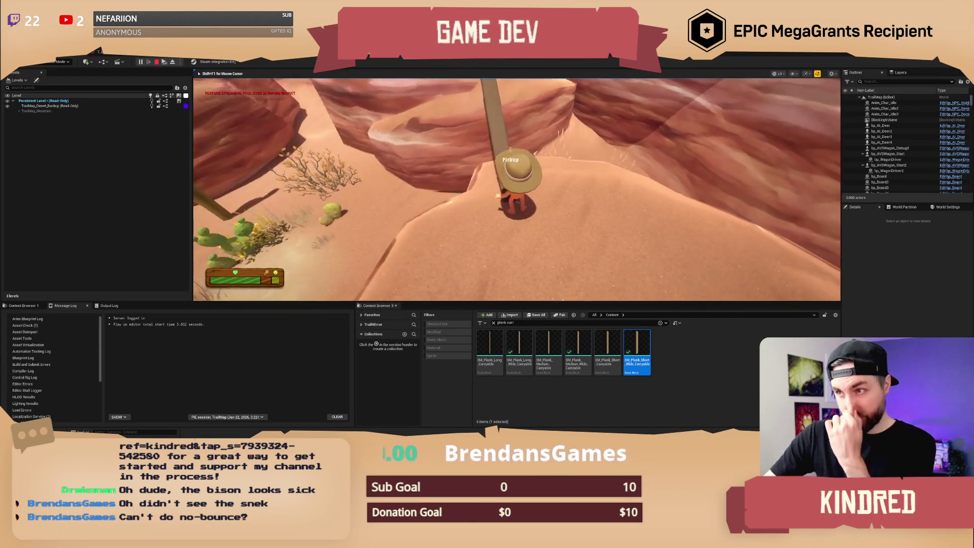
pyautogui.press('w')
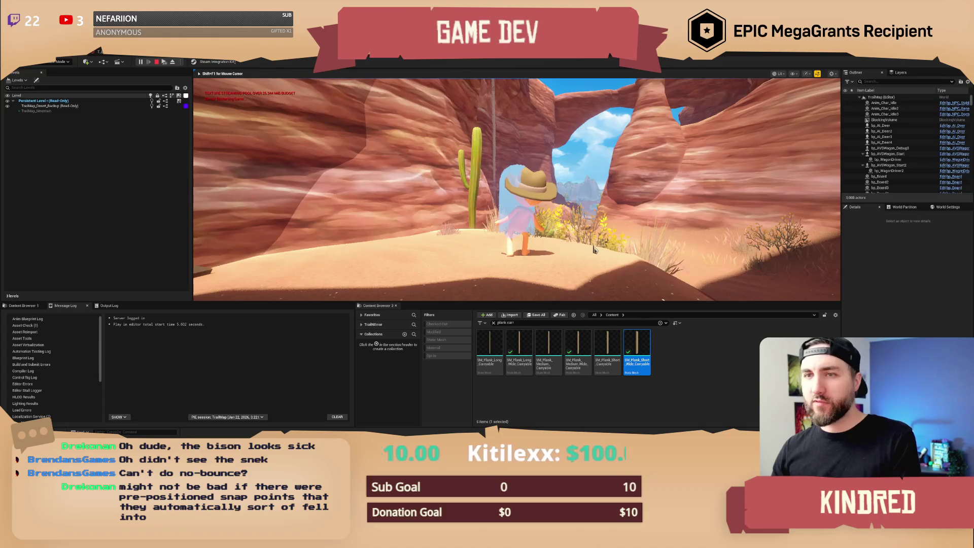
# Stop the play session with Esc and clear the plank mesh selection.
pyautogui.press('Escape')
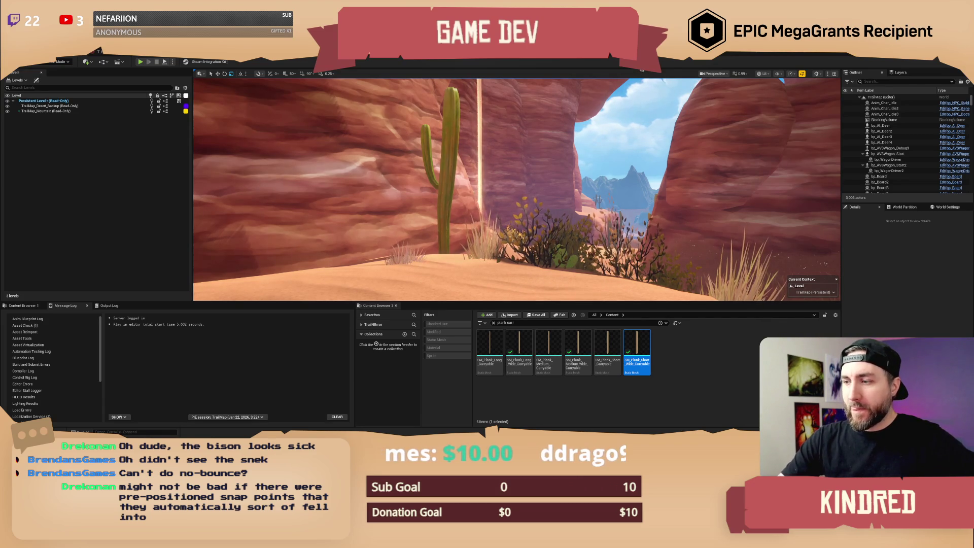
pyautogui.click(731, 392)
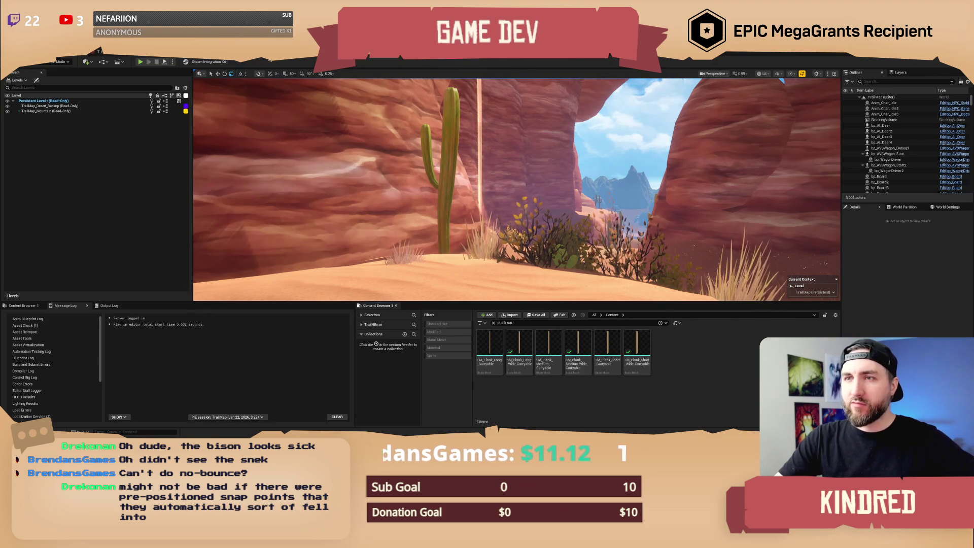
# Switch to the AnimBP_Bear editor and back to the level editor.
pyautogui.hotkey('alt', 'Tab')
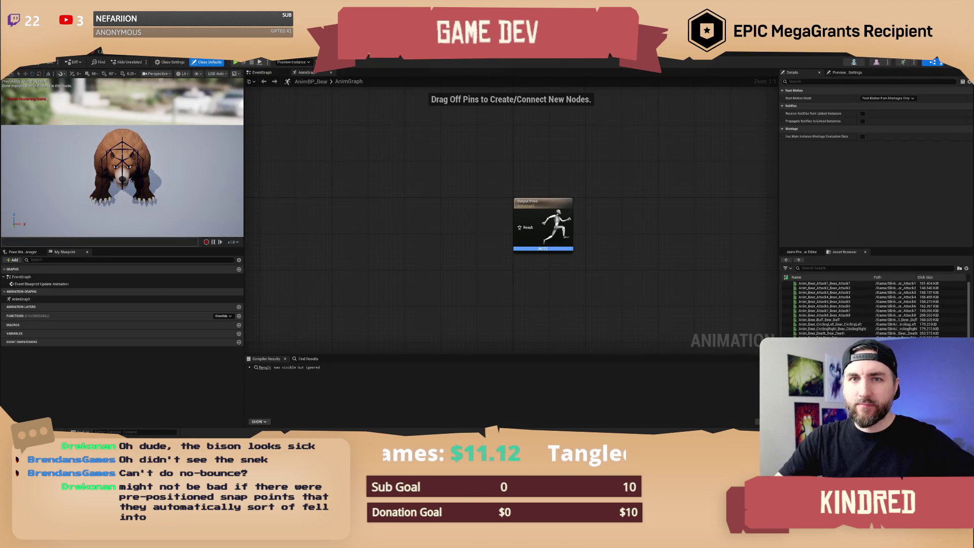
pyautogui.hotkey('alt', 'Tab')
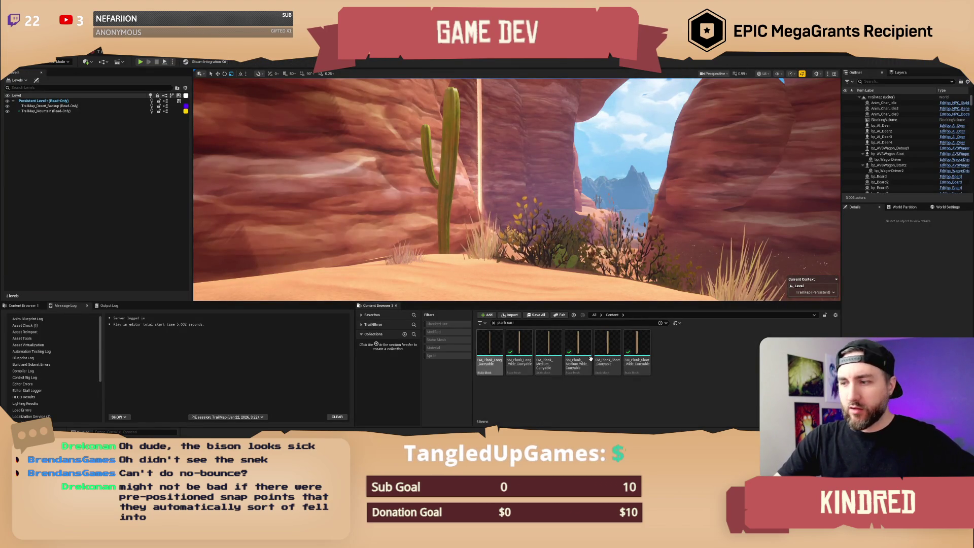
# Search 'animbp', delete AnimBP_Bear with confirmation, and clear the search.
pyautogui.write('animbp')
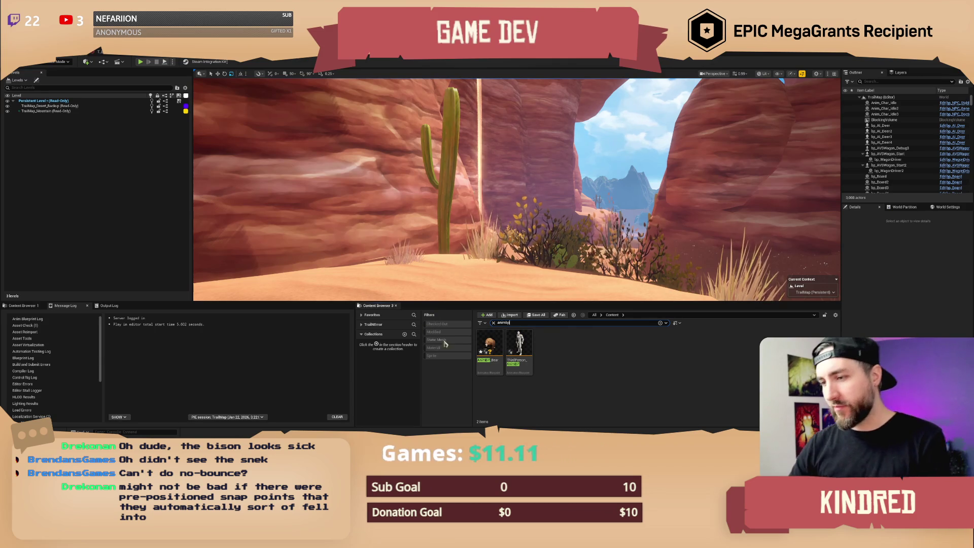
pyautogui.click(489, 350)
pyautogui.rightClick(488, 355)
pyautogui.press('Delete')
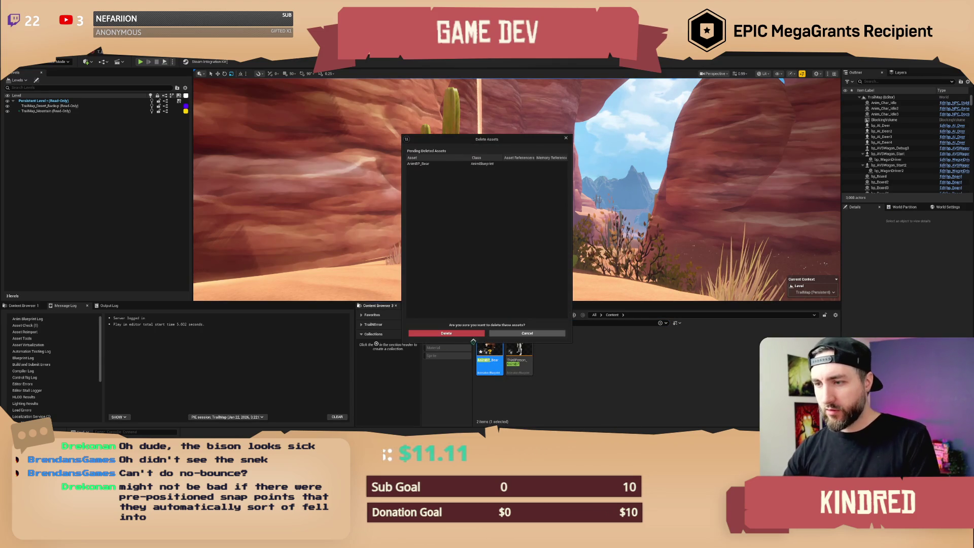
pyautogui.click(464, 333)
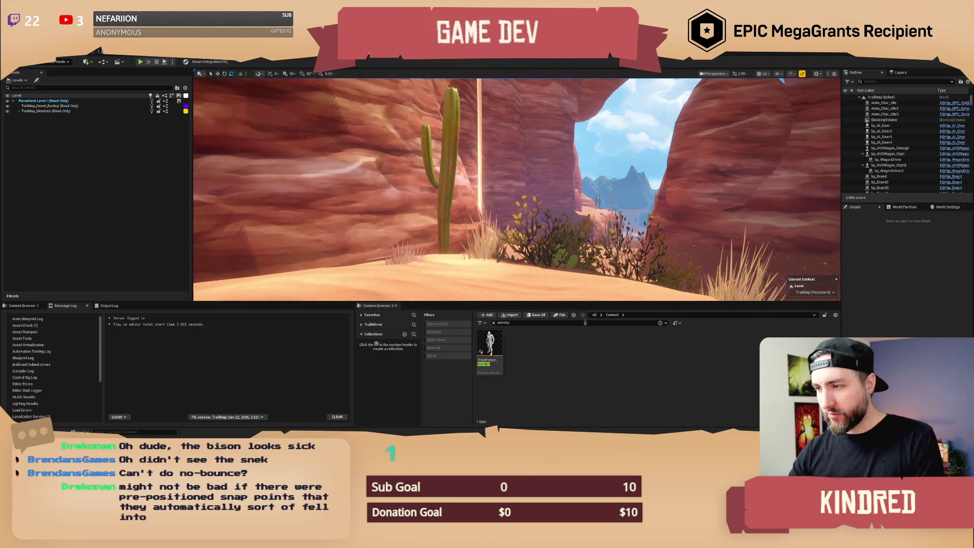
pyautogui.press('Escape')
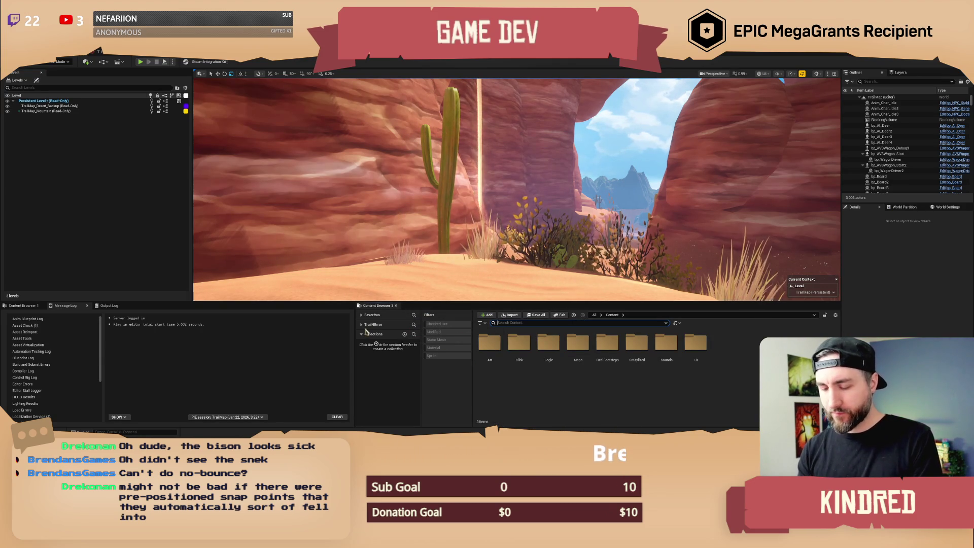
# Create a folder named Bear inside Art/Anims/Animals and open it.
pyautogui.doubleClick(490, 344)
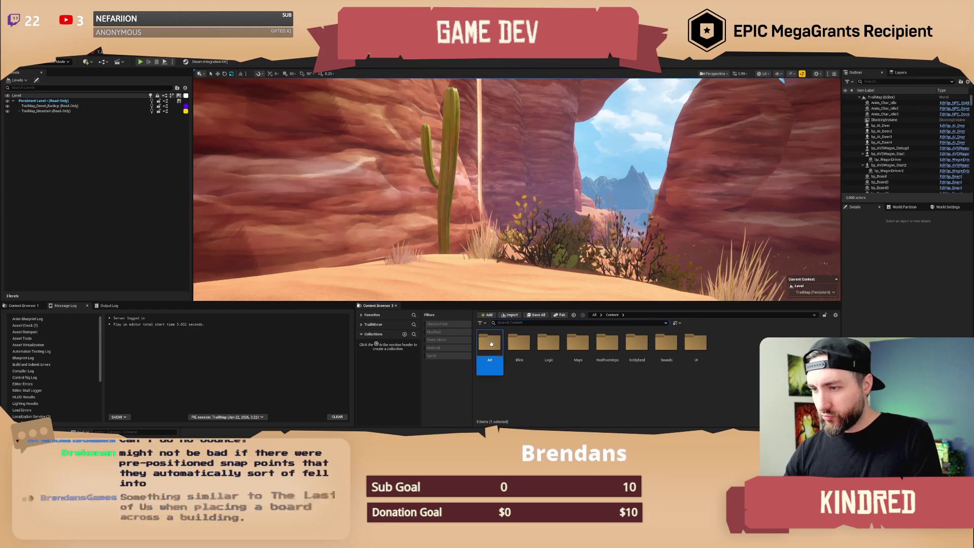
pyautogui.doubleClick(491, 344)
pyautogui.doubleClick(490, 344)
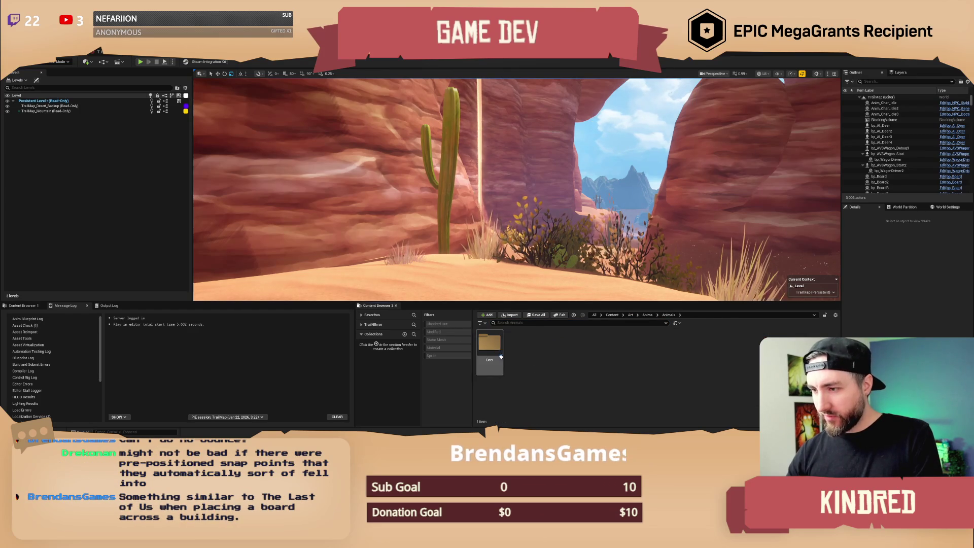
pyautogui.rightClick(545, 362)
pyautogui.click(597, 328)
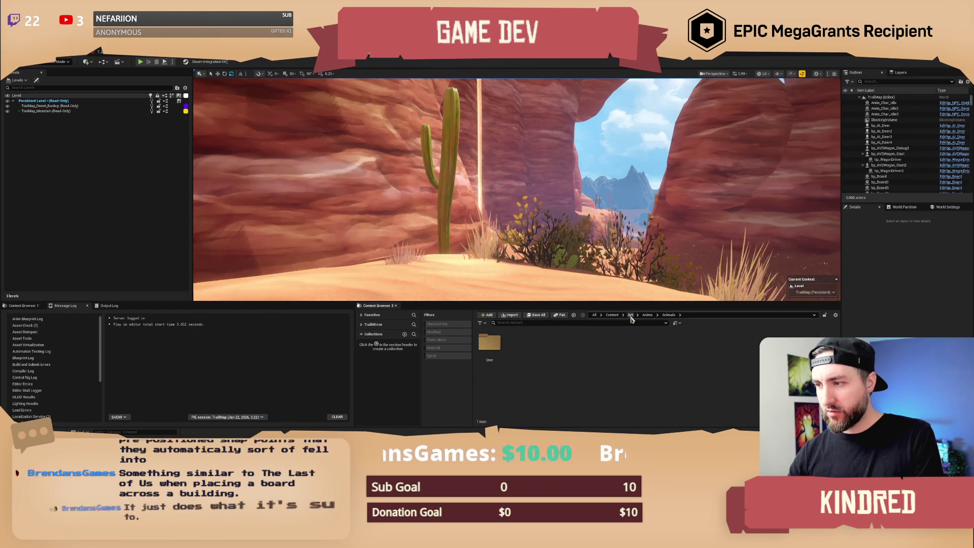
pyautogui.rightClick(553, 342)
pyautogui.click(572, 146)
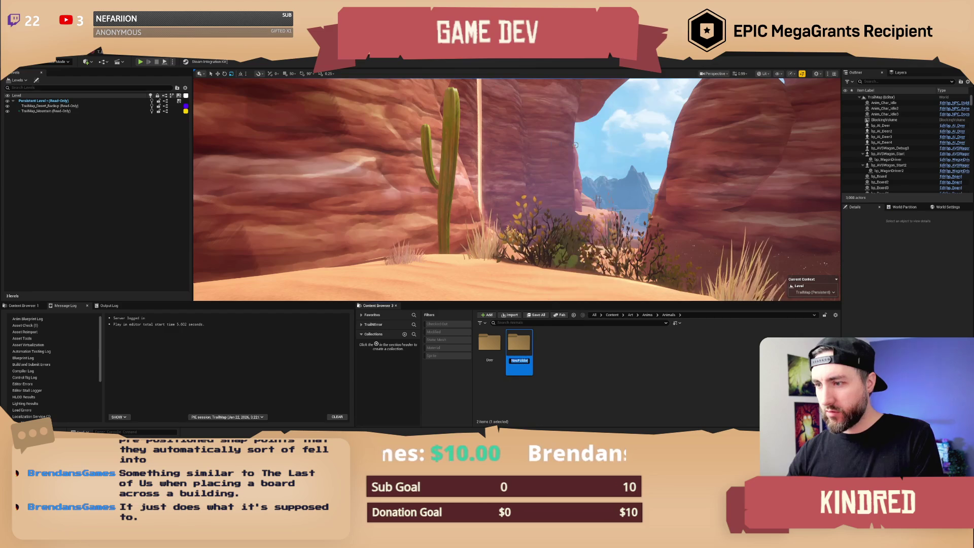
pyautogui.write('Bear')
pyautogui.press('Return')
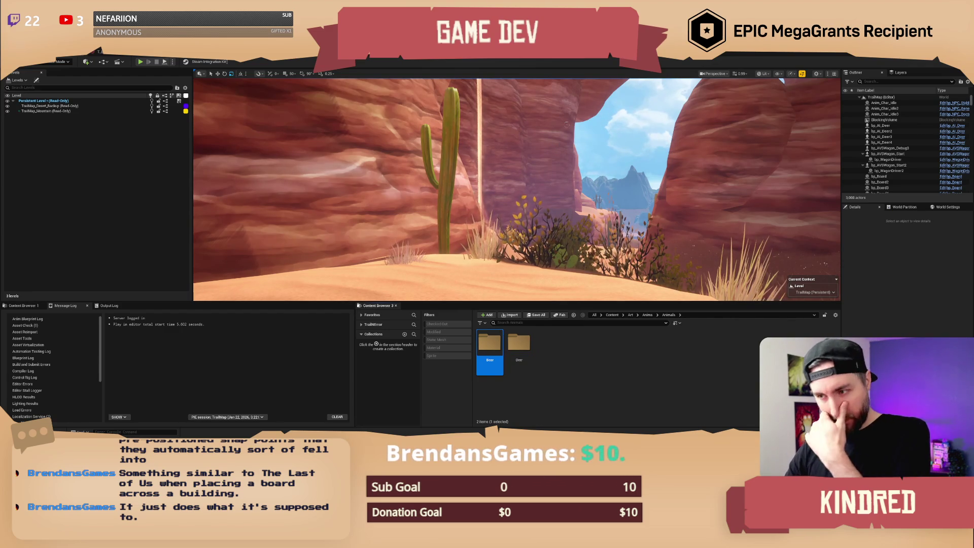
pyautogui.doubleClick(494, 345)
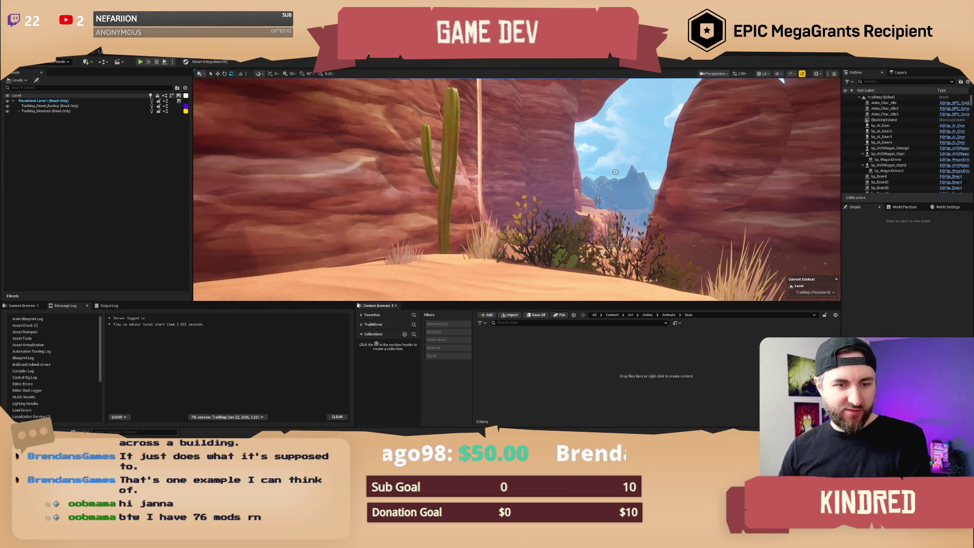
pyautogui.press('w')
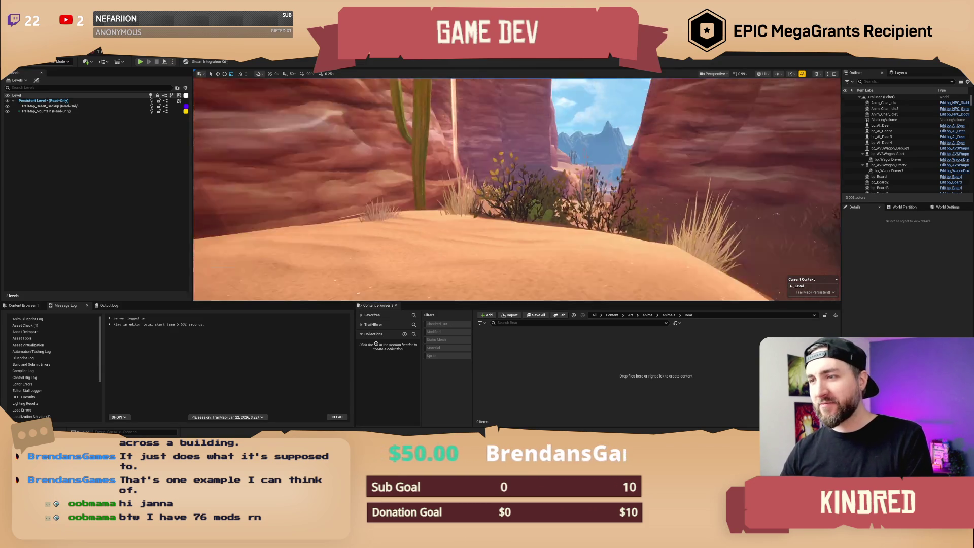
pyautogui.press('w')
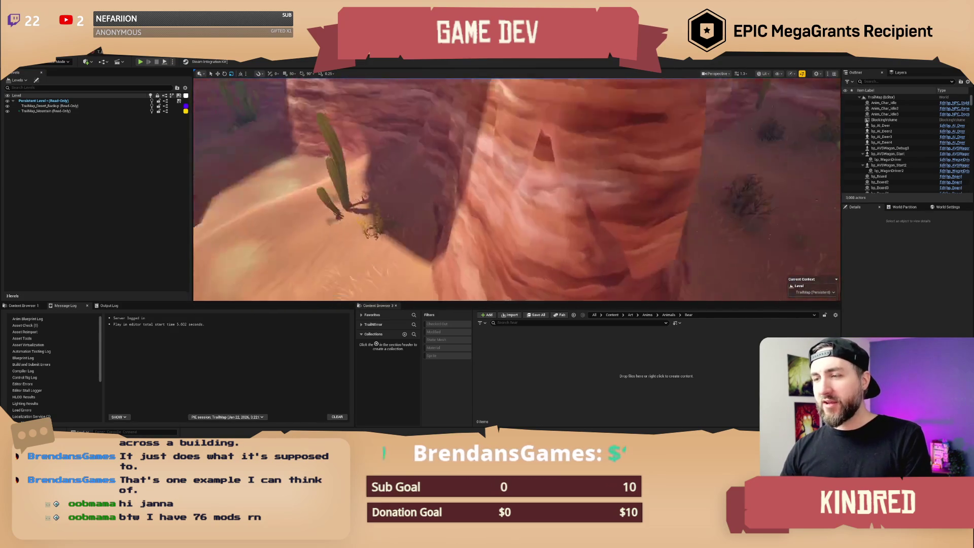
pyautogui.press('w')
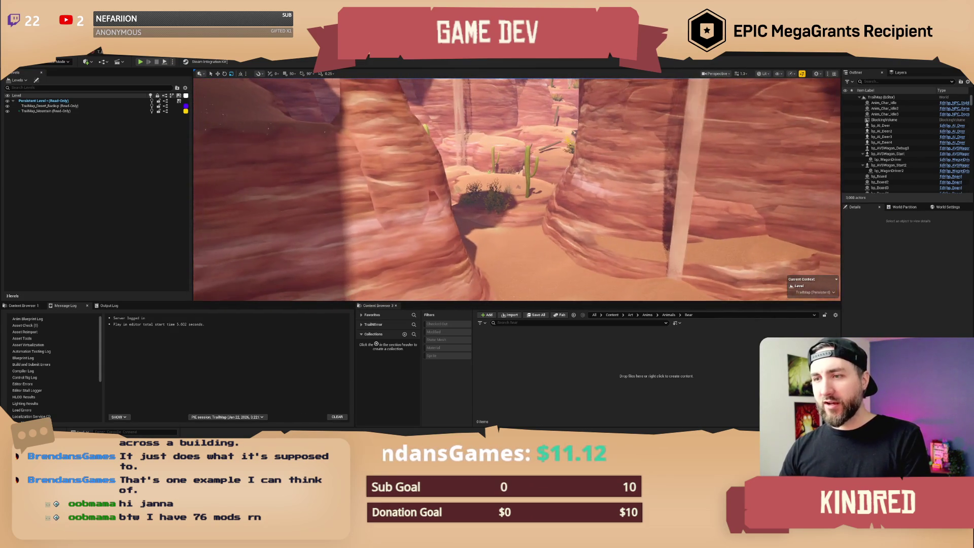
pyautogui.press('w')
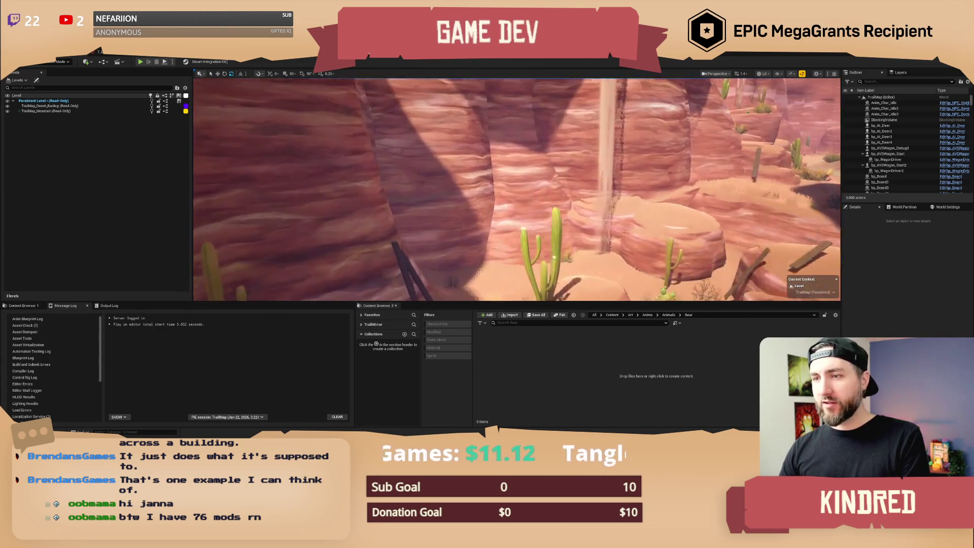
pyautogui.scroll(1, 517, 189)
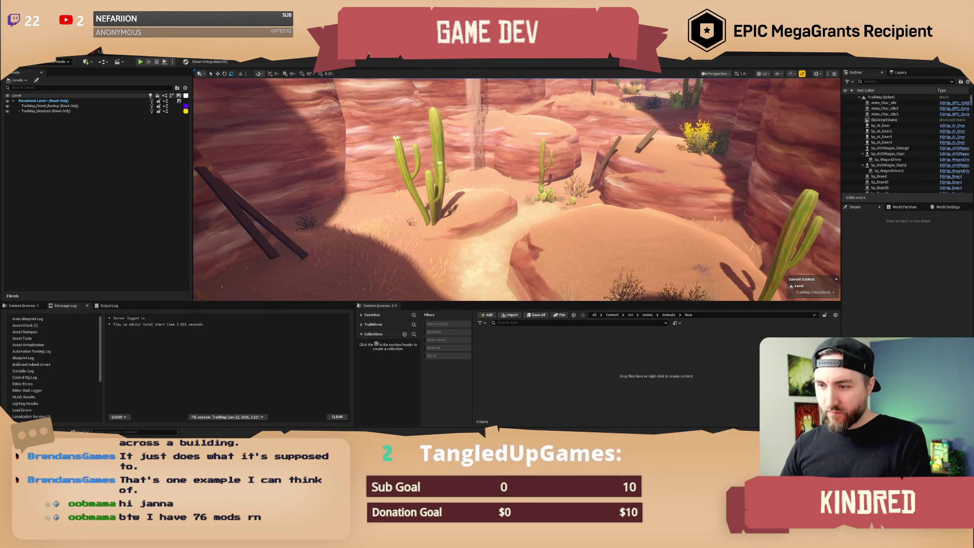
pyautogui.rightClick(597, 350)
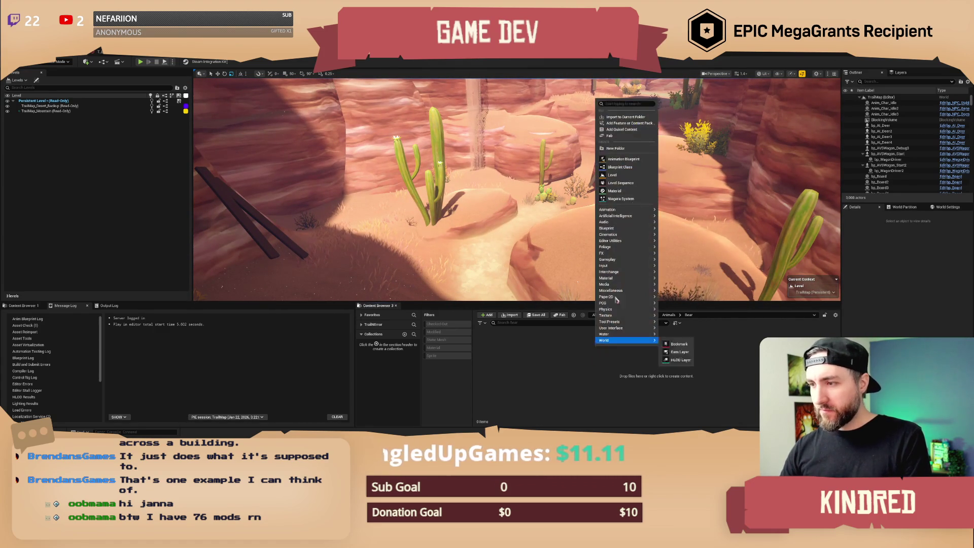
# Import Anim_Bear_Add_Closedjaw.fbx into the current Bear folder.
pyautogui.click(575, 349)
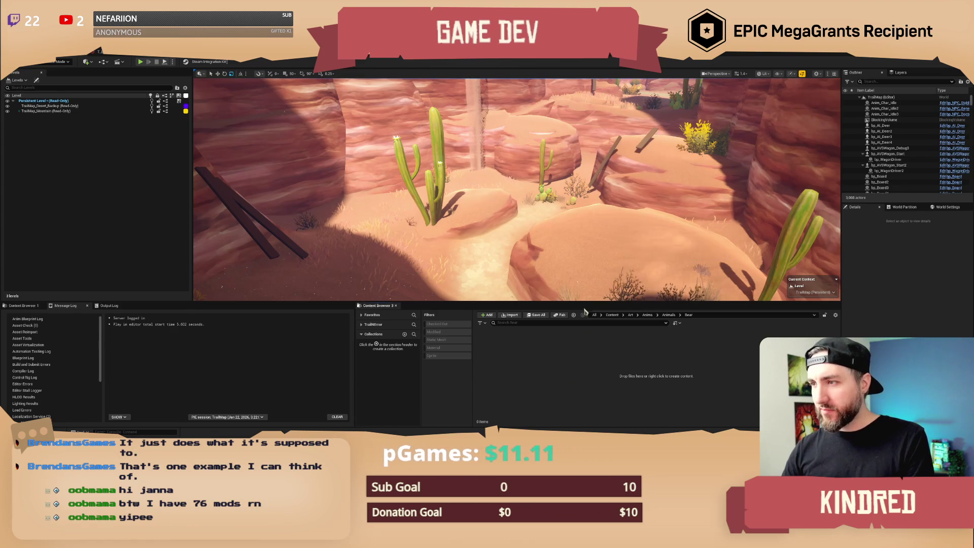
pyautogui.rightClick(568, 375)
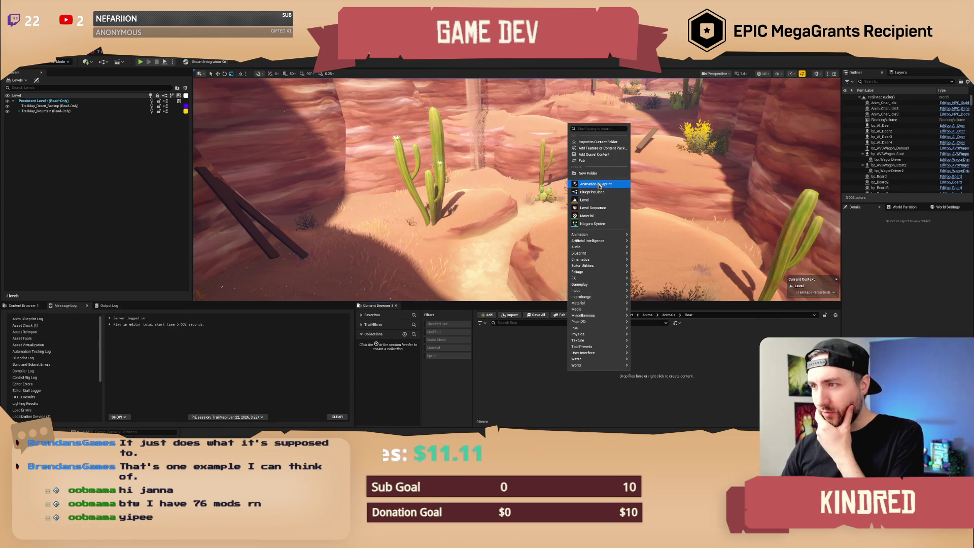
pyautogui.click(594, 143)
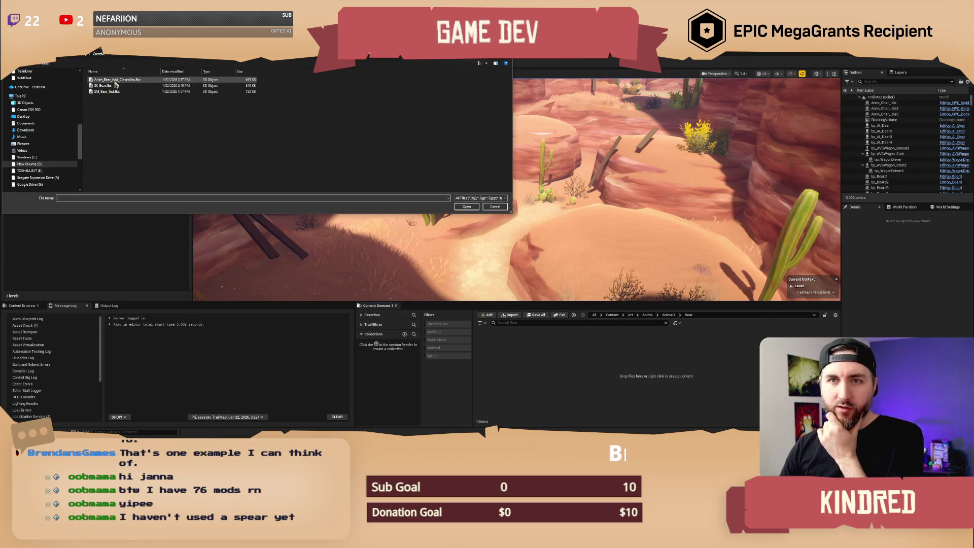
pyautogui.doubleClick(112, 80)
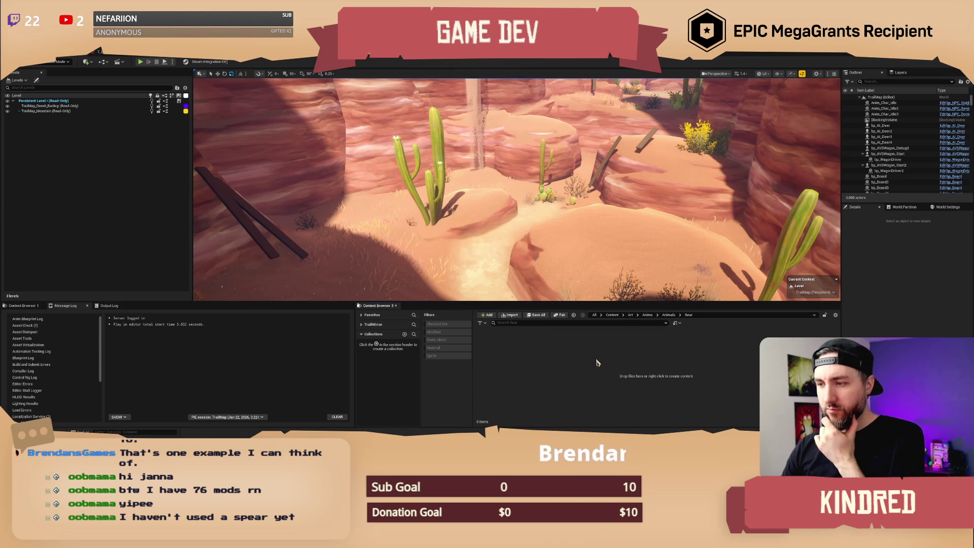
# Set the animation's skeleton to SK_Bear and start the import.
pyautogui.scroll(-2, 524, 297)
pyautogui.scroll(-8, 523, 295)
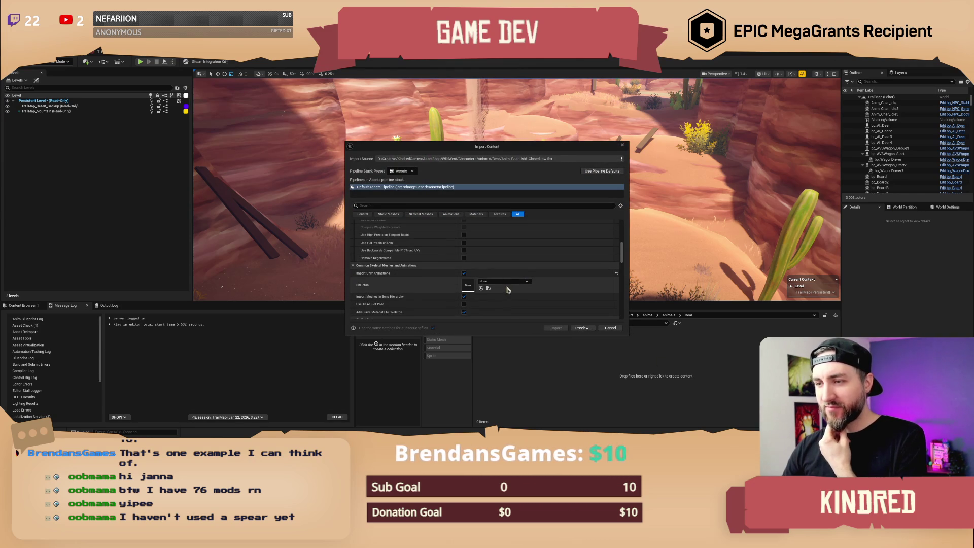
pyautogui.click(505, 282)
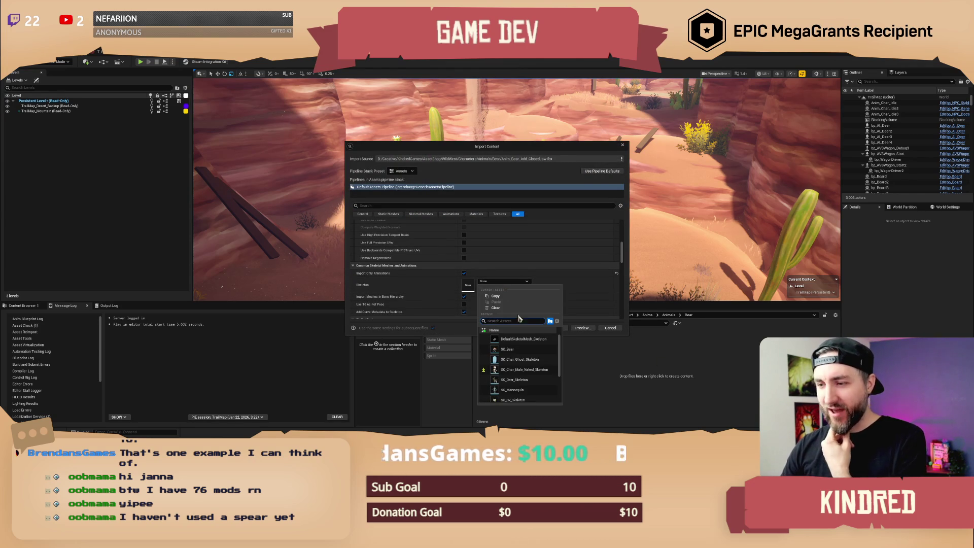
pyautogui.write('bear')
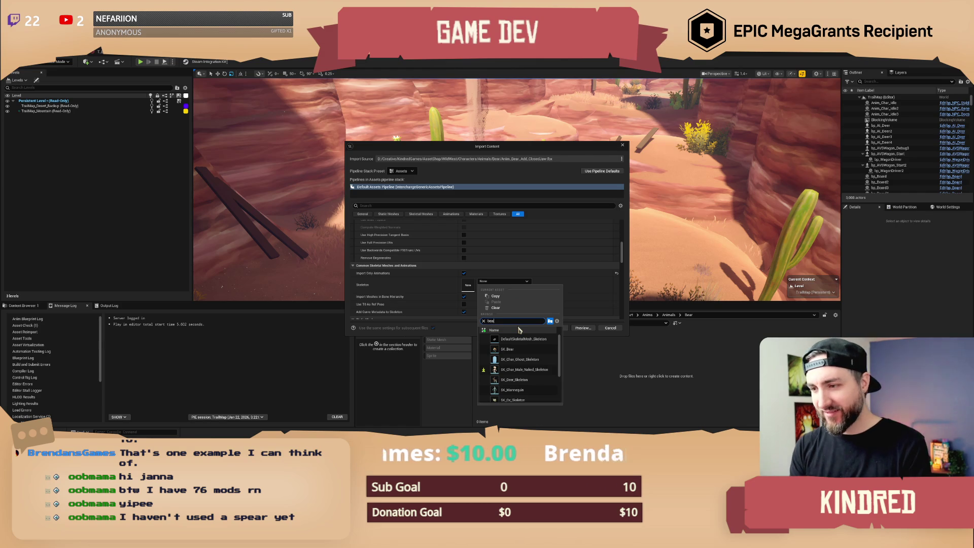
pyautogui.write(' b')
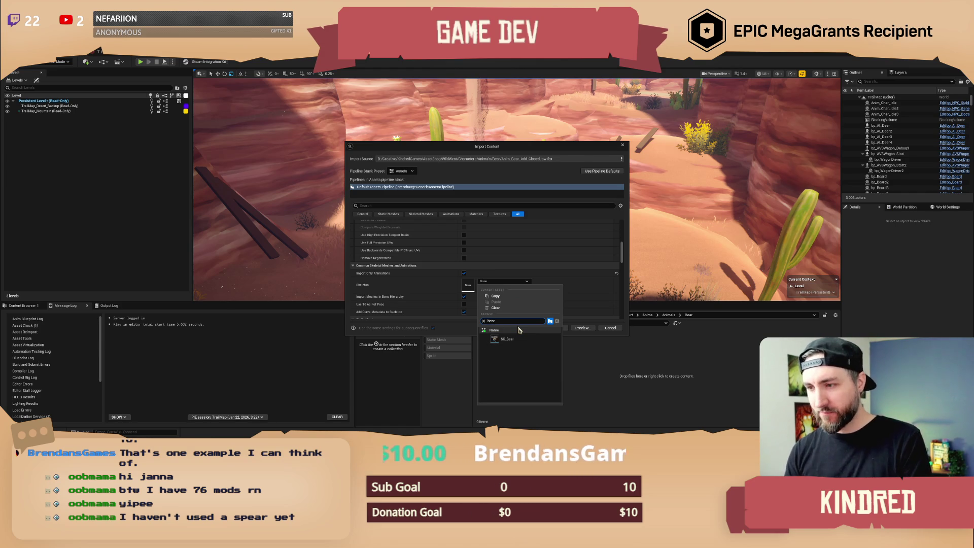
pyautogui.click(505, 338)
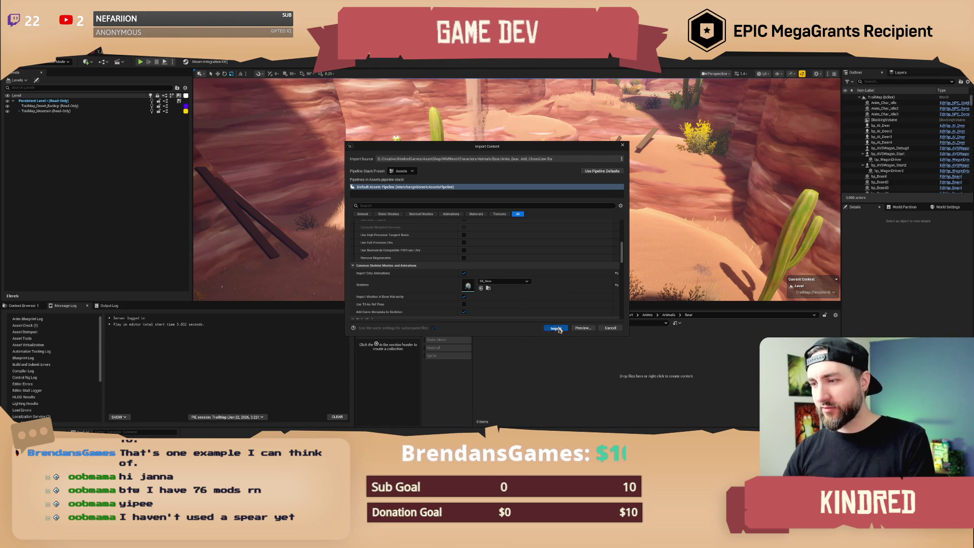
pyautogui.click(557, 329)
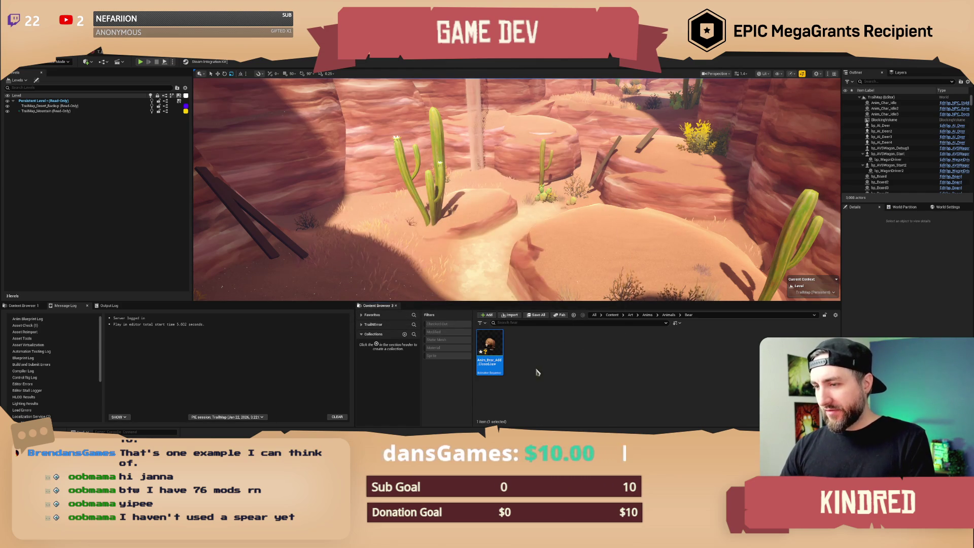
# Set the bear mesh's Element 0 material to MI_Texture_Bear, check it, then open Anim_Bear_Add_ClosedJaw.
pyautogui.doubleClick(489, 350)
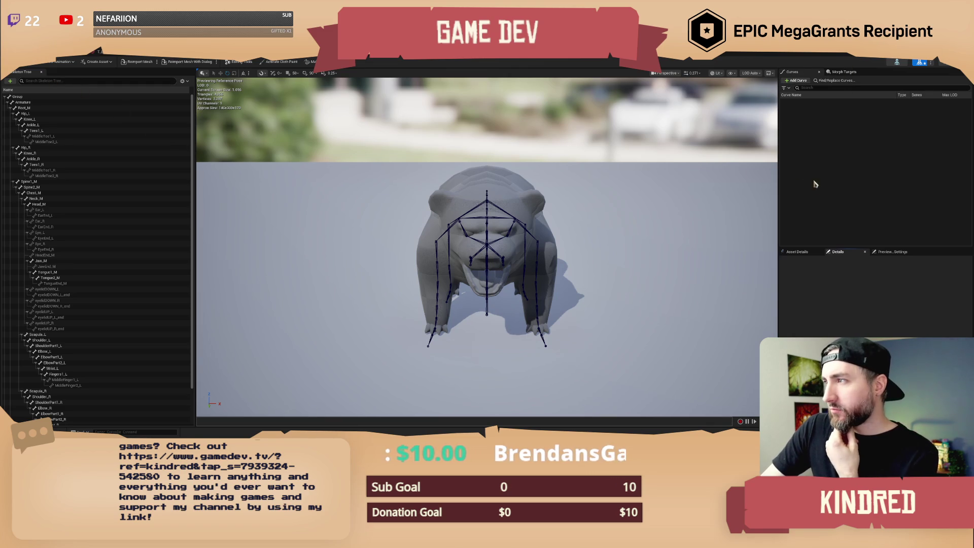
pyautogui.click(805, 251)
pyautogui.click(895, 287)
pyautogui.write('bear tex')
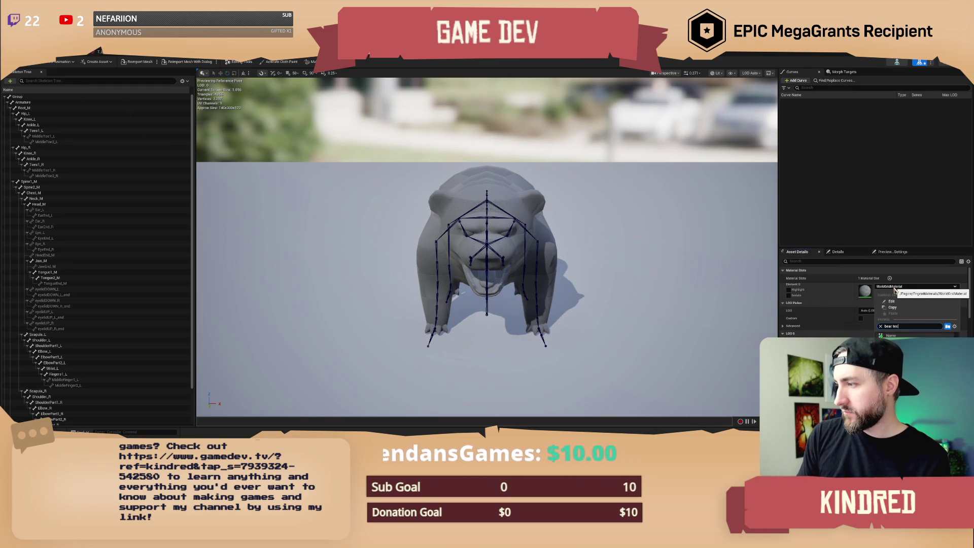
pyautogui.press('Return')
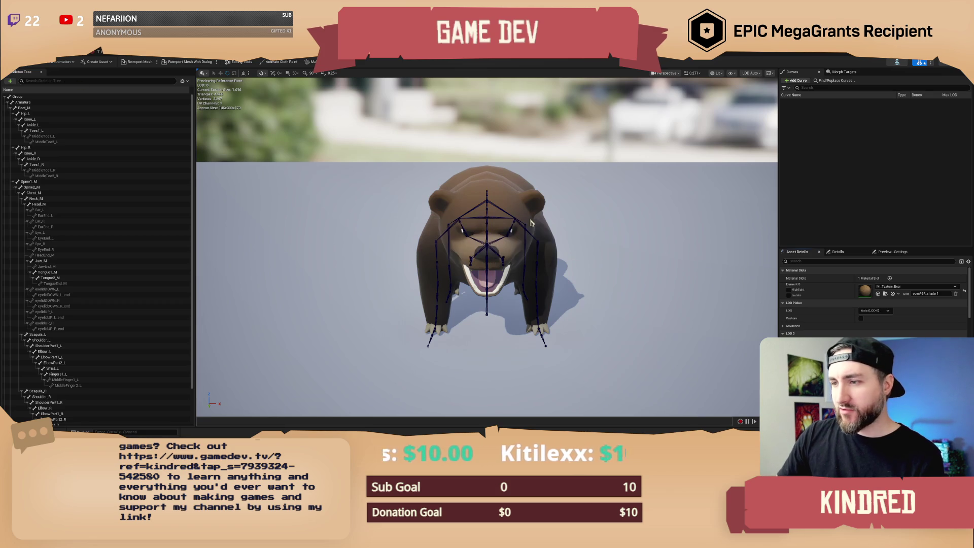
pyautogui.moveTo(536, 236)
pyautogui.mouseDown()
pyautogui.moveTo(447, 239)
pyautogui.moveTo(573, 239)
pyautogui.moveTo(562, 172)
pyautogui.moveTo(543, 168)
pyautogui.moveTo(543, 147)
pyautogui.moveTo(522, 147)
pyautogui.moveTo(523, 157)
pyautogui.mouseUp()
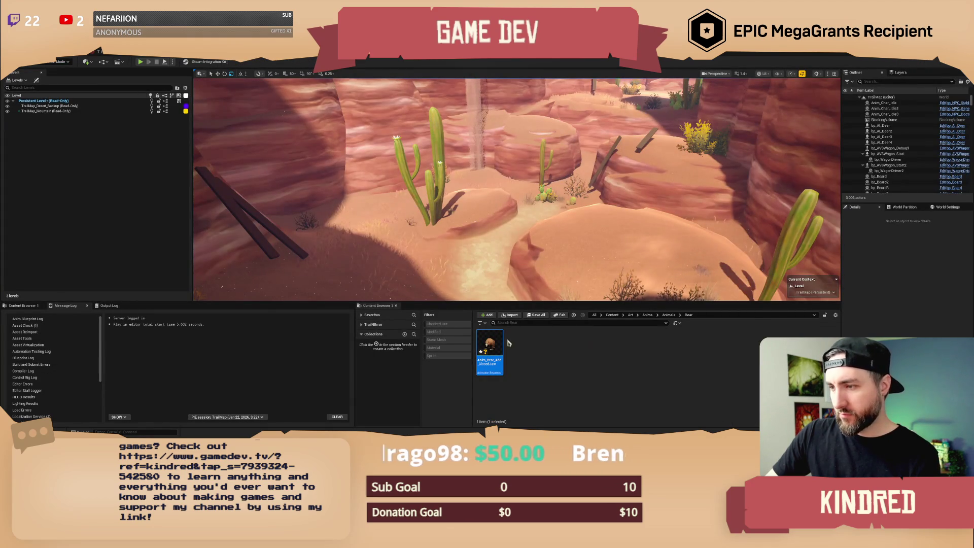
pyautogui.doubleClick(492, 344)
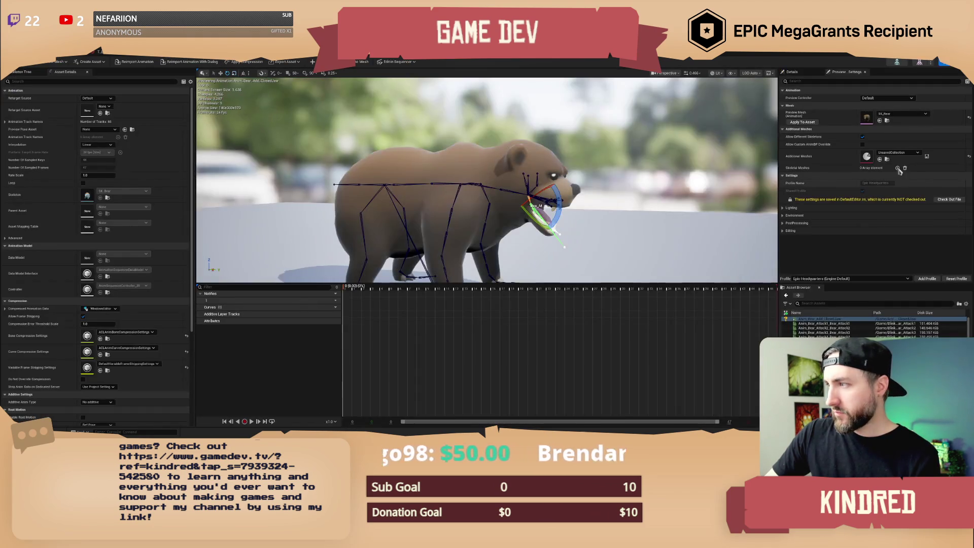
# Rotate the Jaw_M bone closed on the bear skeletal mesh, save SK_Bear and reimport it.
pyautogui.doubleClick(867, 118)
pyautogui.scroll(10, 474, 166)
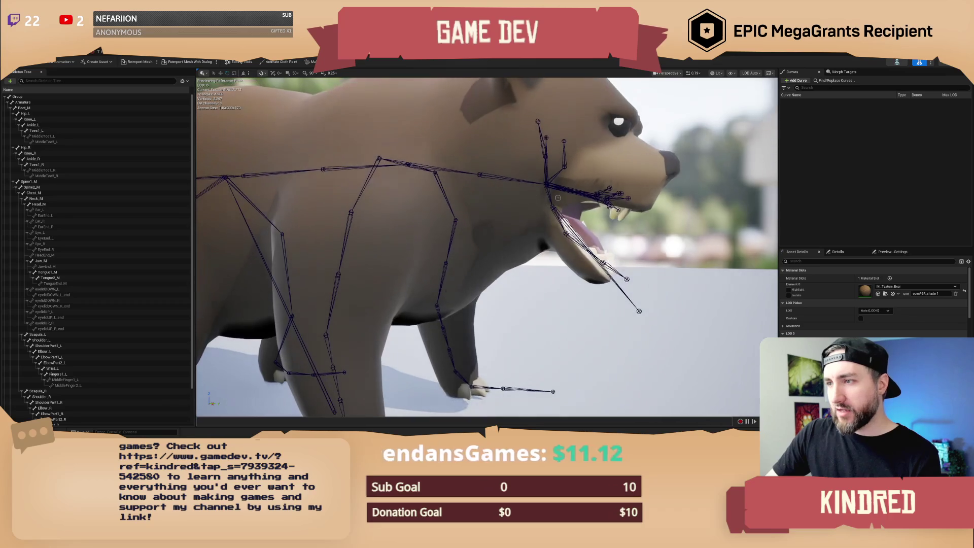
pyautogui.click(573, 233)
pyautogui.press('f')
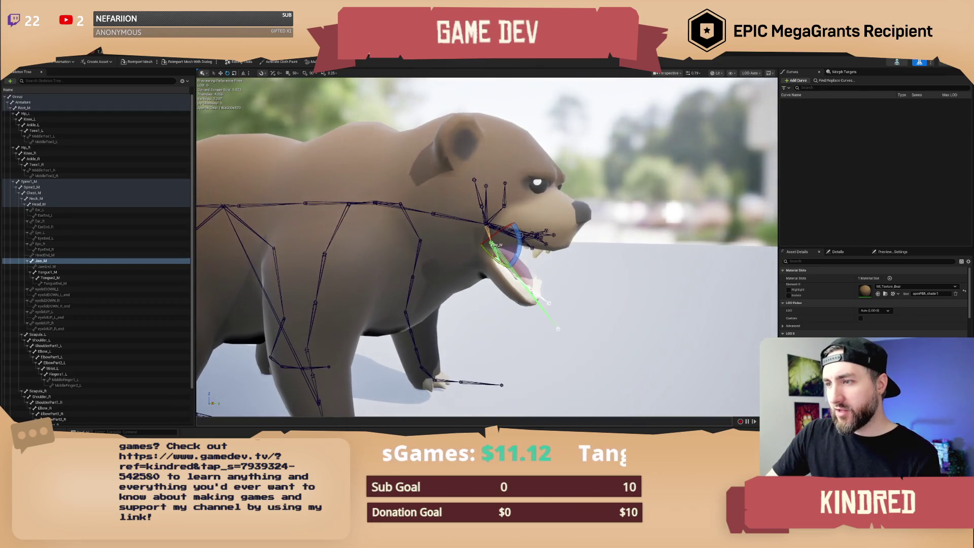
pyautogui.moveTo(512, 269)
pyautogui.mouseDown()
pyautogui.moveTo(512, 248)
pyautogui.moveTo(486, 244)
pyautogui.moveTo(489, 264)
pyautogui.mouseUp()
pyautogui.press('f')
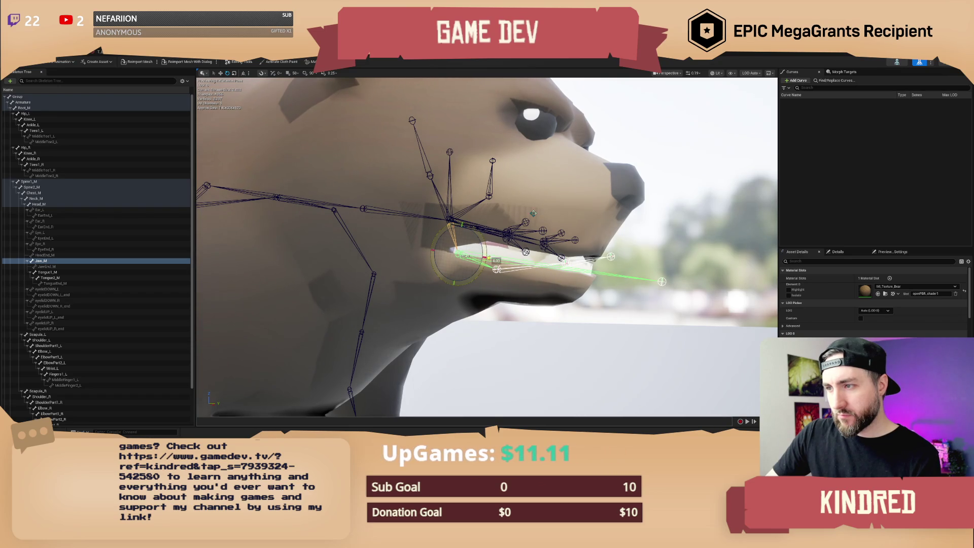
pyautogui.scroll(-5, 489, 263)
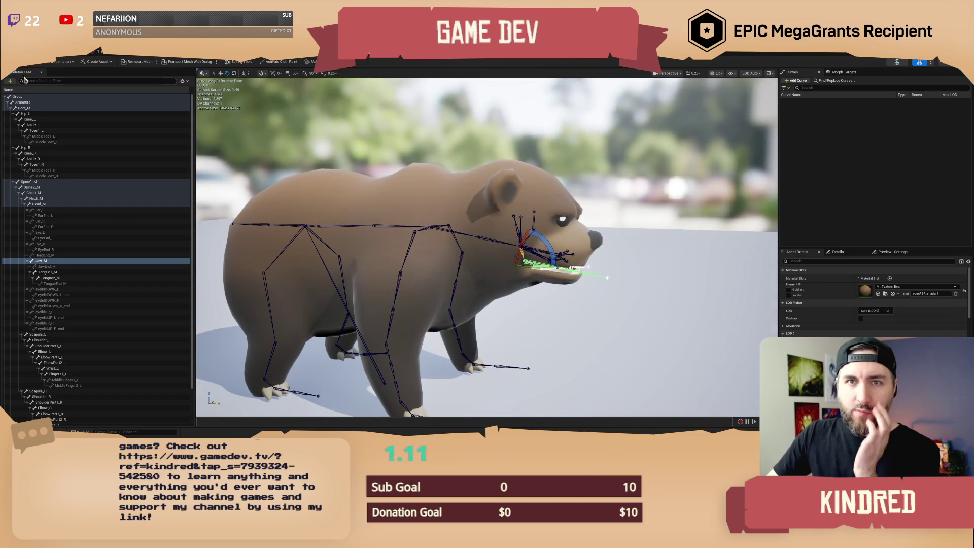
pyautogui.hotkey('ctrl', 's')
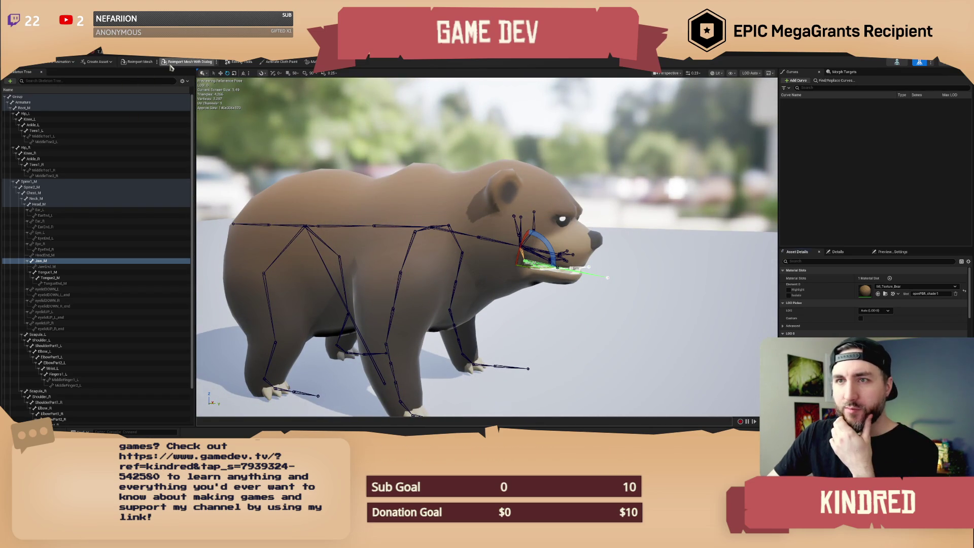
pyautogui.click(146, 66)
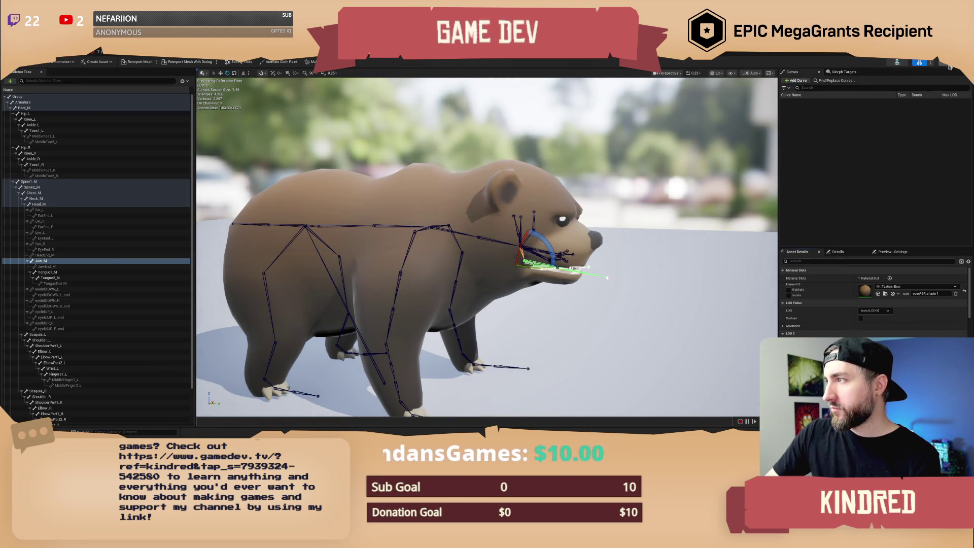
# Preview the Attack5, Add_ClosedJaw and Attack1 bear animations in the animation editor.
pyautogui.click(945, 65)
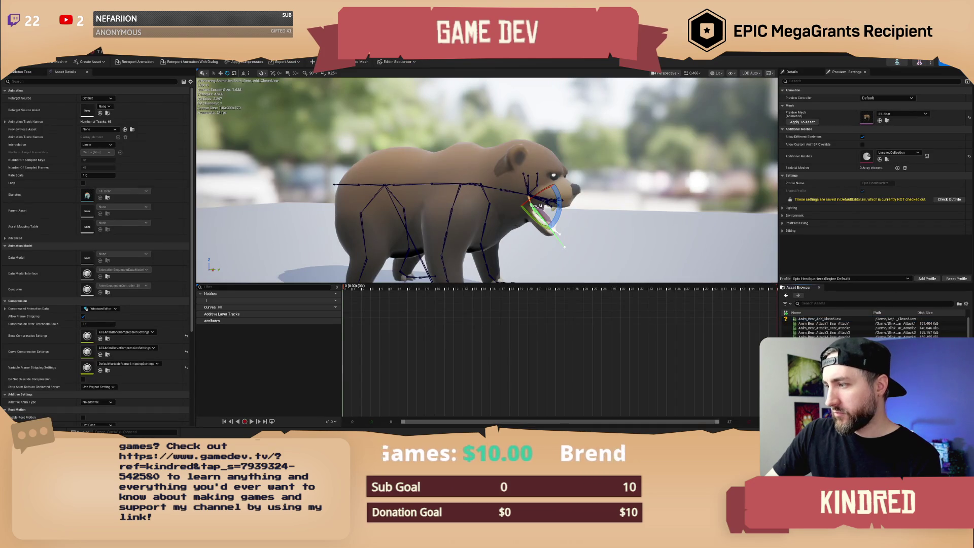
pyautogui.doubleClick(822, 341)
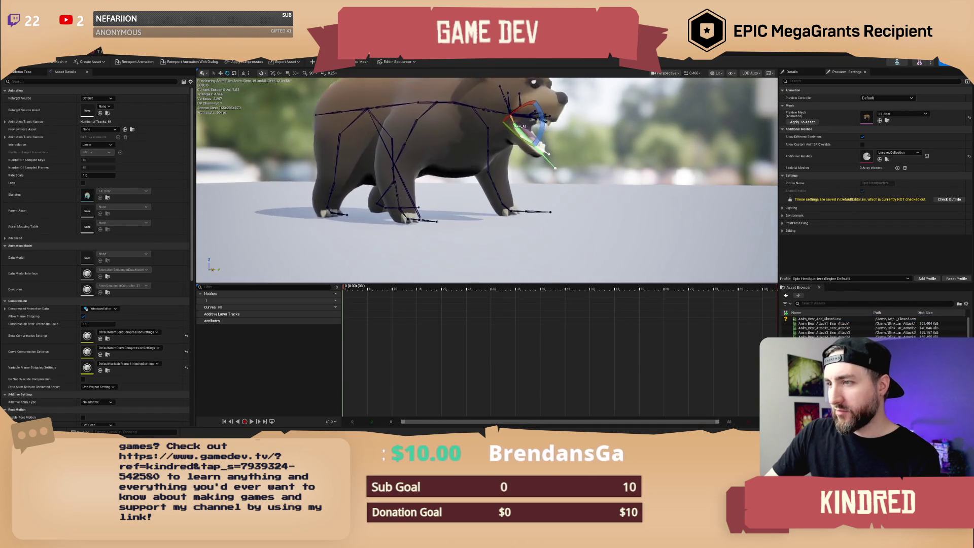
pyautogui.doubleClick(817, 319)
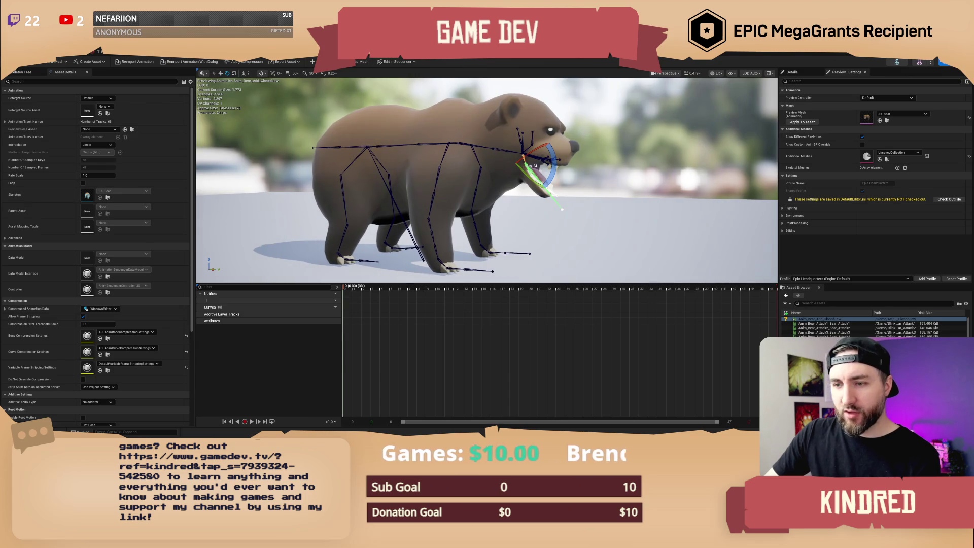
pyautogui.scroll(3, 487, 180)
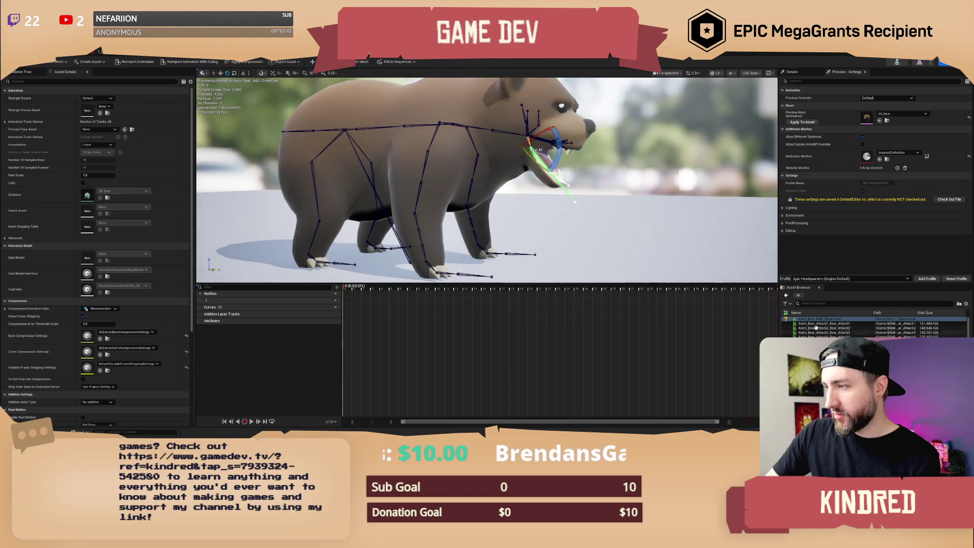
pyautogui.click(815, 324)
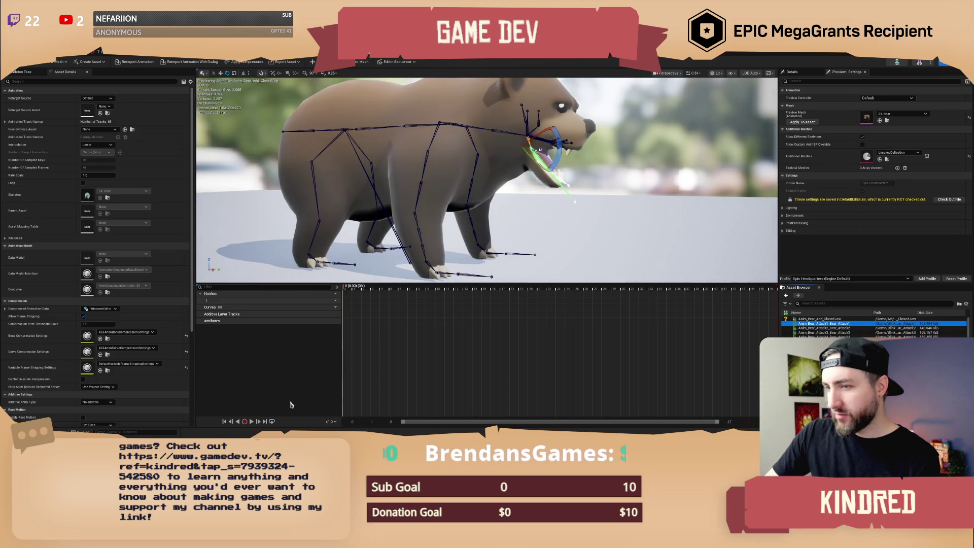
pyautogui.click(251, 421)
pyautogui.click(251, 421)
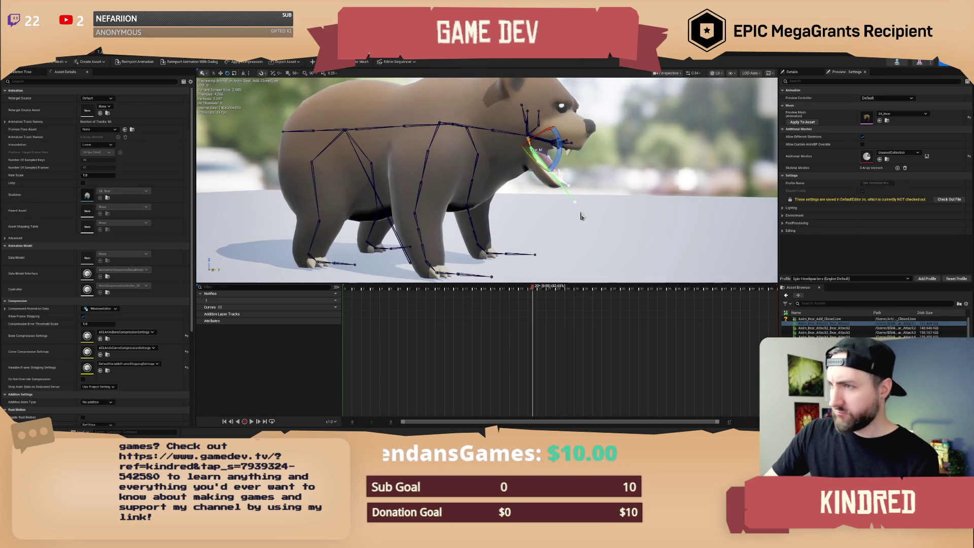
pyautogui.scroll(-2, 575, 201)
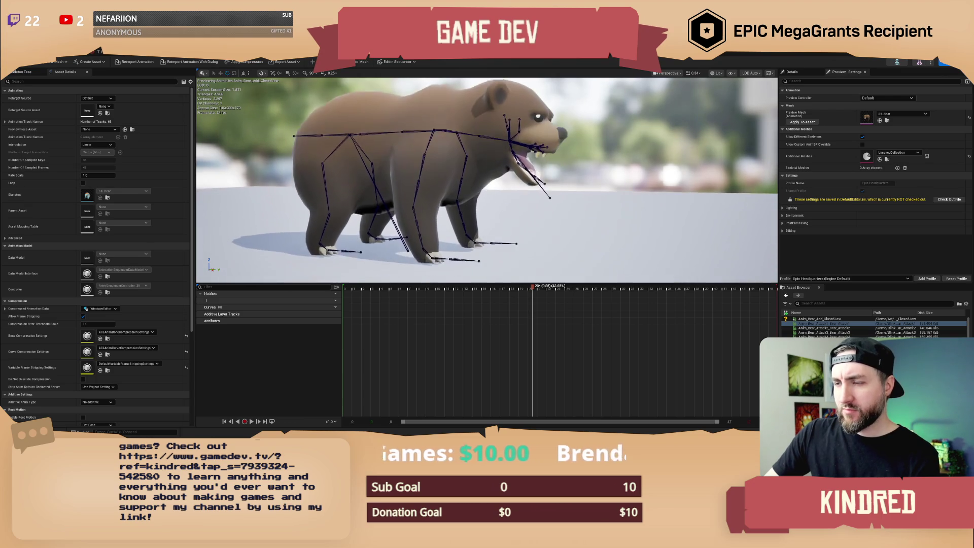
pyautogui.scroll(1, 575, 201)
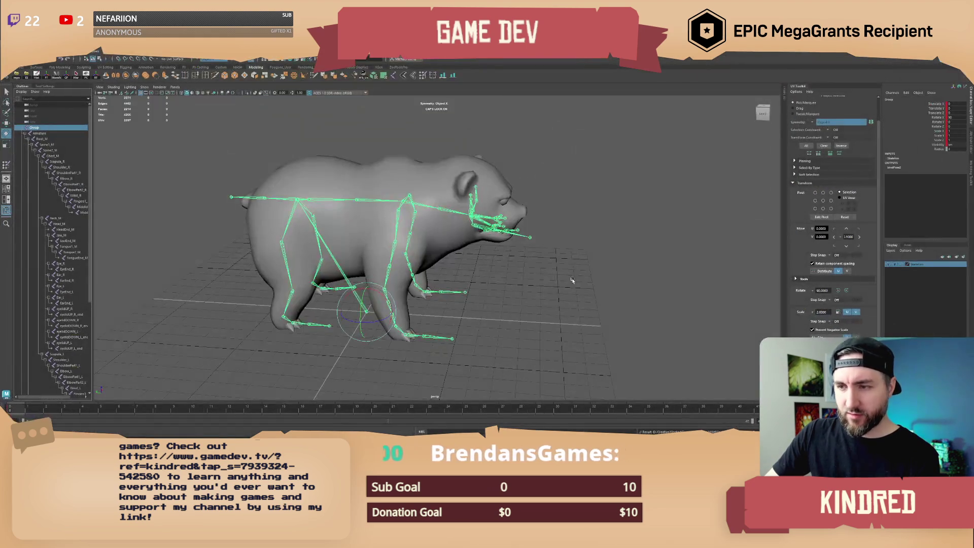
# Export the bear skeleton Group from Maya over the existing Anim_Bear_Add_ClosedJaw.fbx.
pyautogui.moveTo(512, 302); pyautogui.dragTo(507, 299)
pyautogui.moveTo(331, 317); pyautogui.dragTo(321, 312)
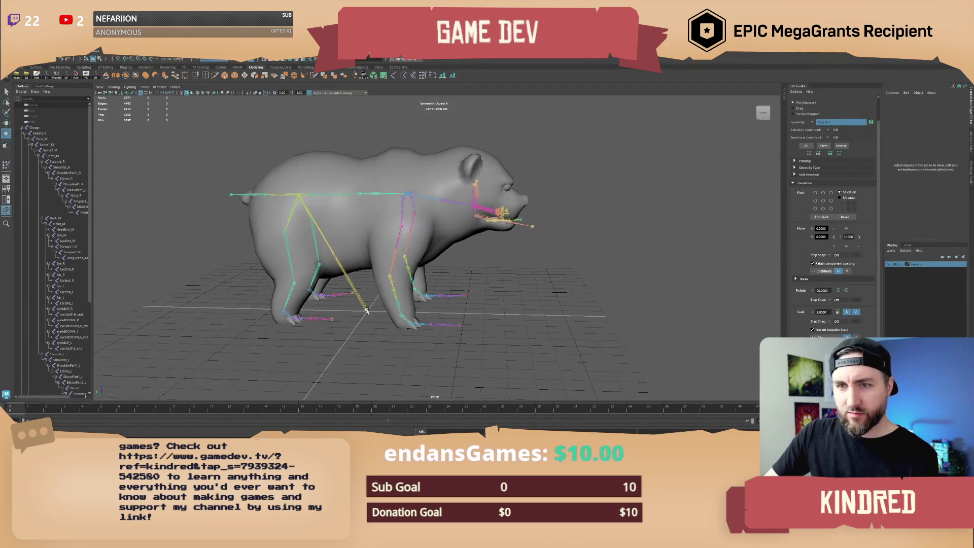
pyautogui.click(329, 299)
pyautogui.click(34, 128)
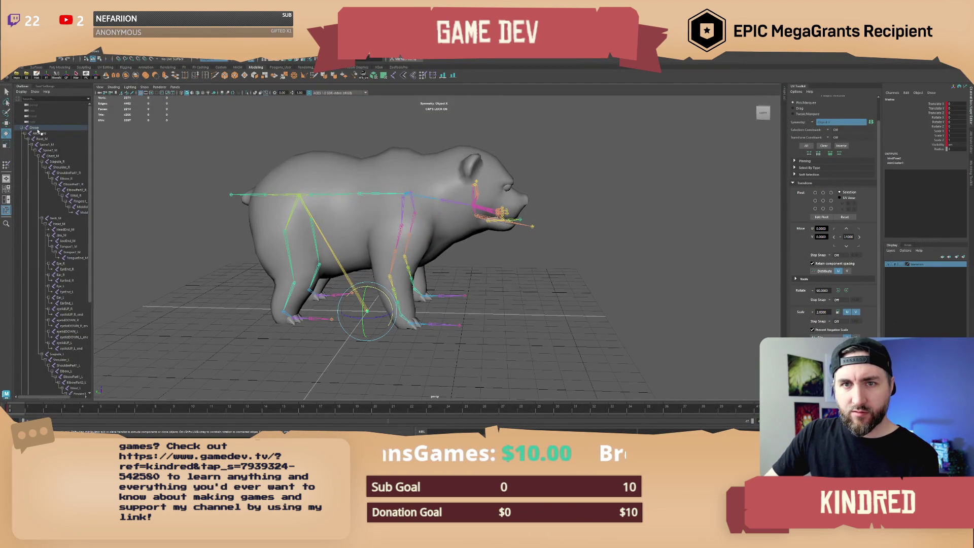
pyautogui.click(29, 79)
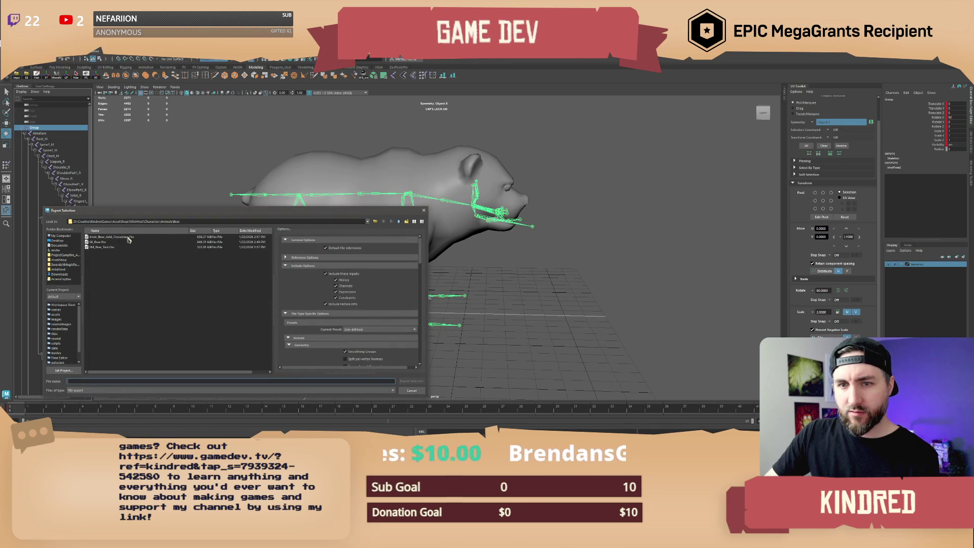
pyautogui.scroll(-5, 354, 320)
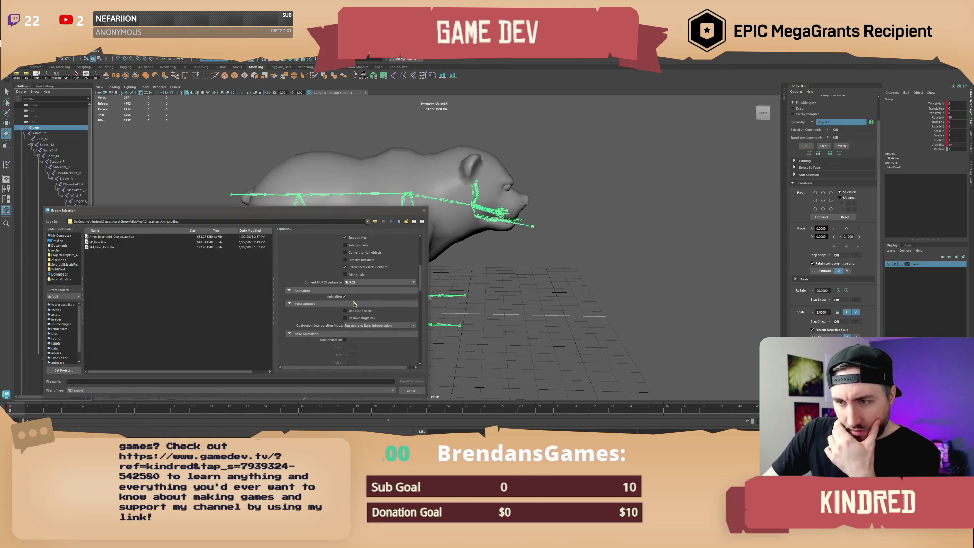
pyautogui.doubleClick(118, 241)
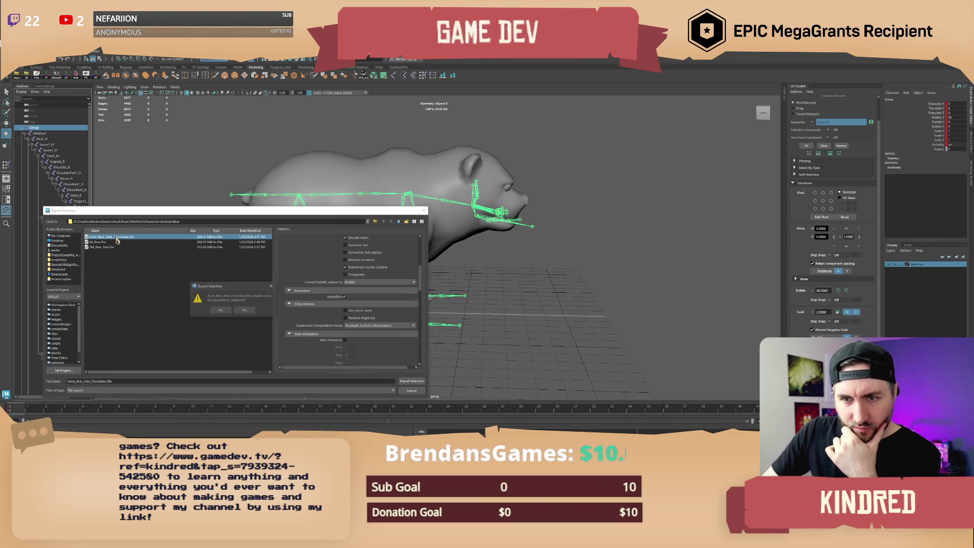
pyautogui.click(216, 310)
pyautogui.hotkey('alt', 'Tab')
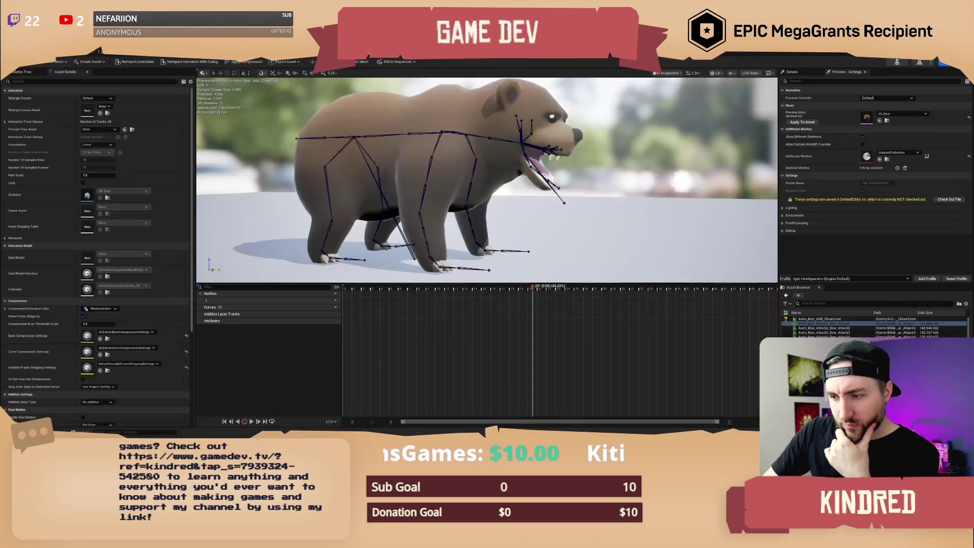
# Reimport Anim_Bear_Add_ClosedJaw and apply the preview mesh to the animation asset.
pyautogui.click(806, 319)
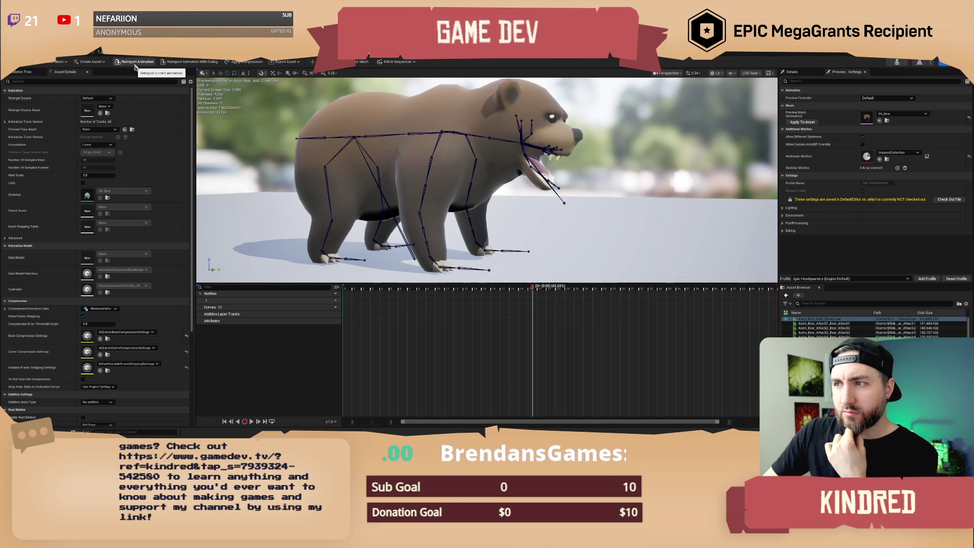
pyautogui.click(136, 66)
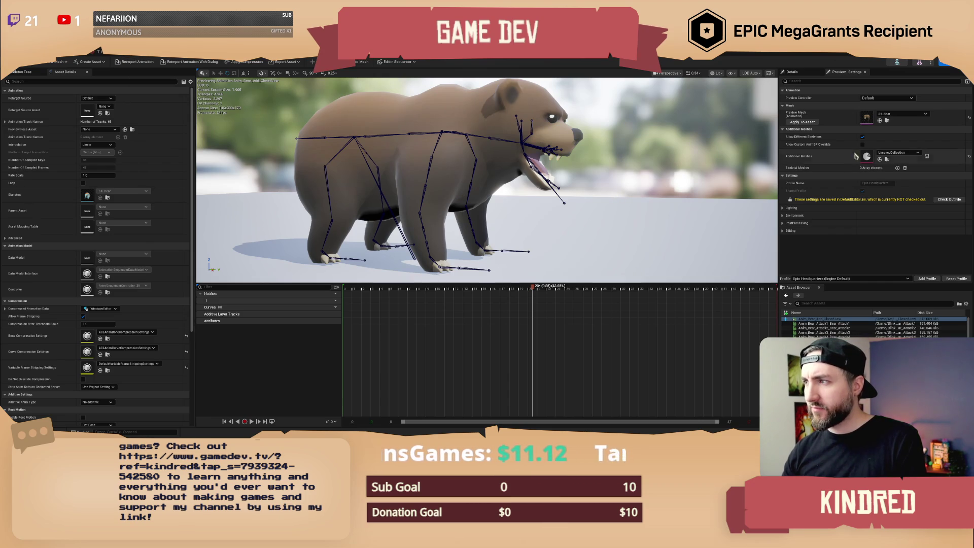
pyautogui.click(802, 122)
pyautogui.moveTo(607, 179); pyautogui.dragTo(522, 182)
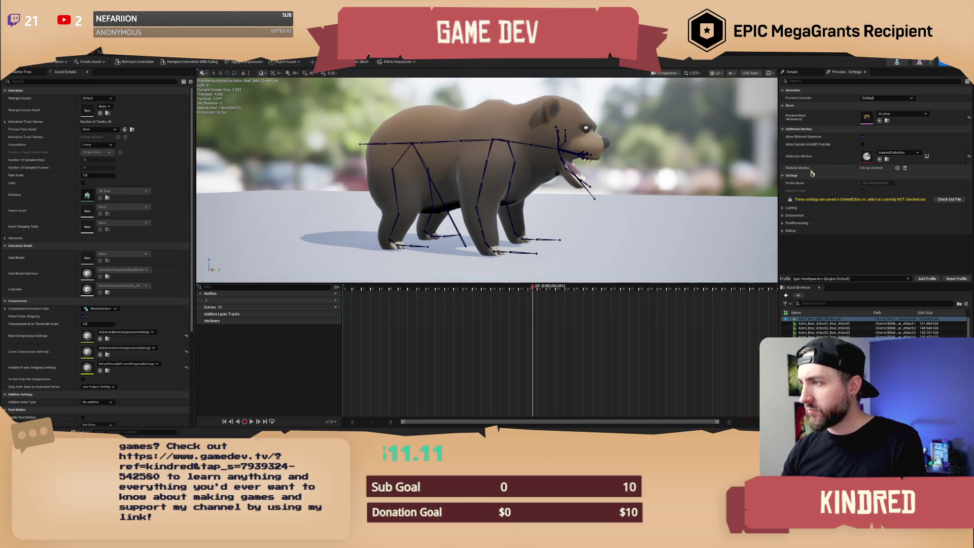
pyautogui.moveTo(660, 233); pyautogui.dragTo(640, 237)
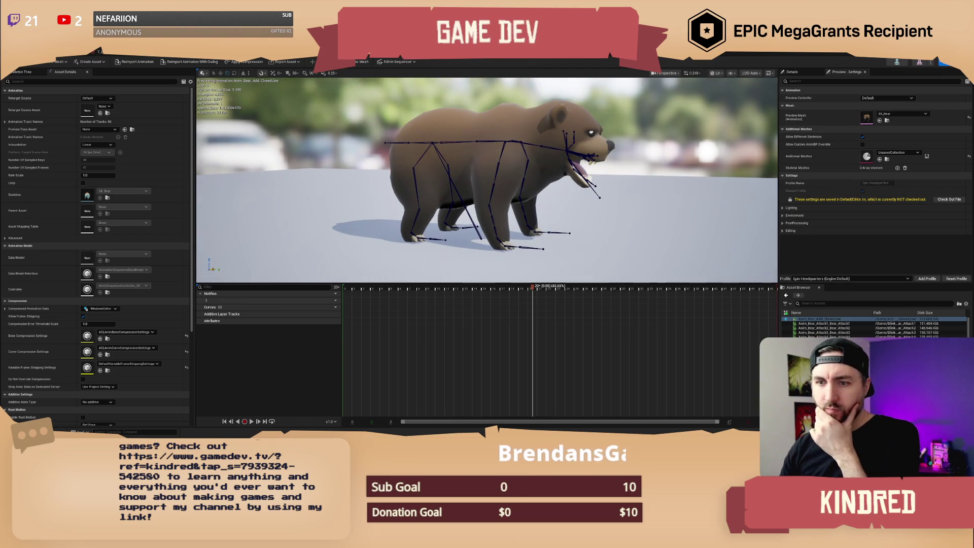
# Compare the Attack1 and Add_ClosedJaw animations in the preview before returning to Maya.
pyautogui.doubleClick(814, 323)
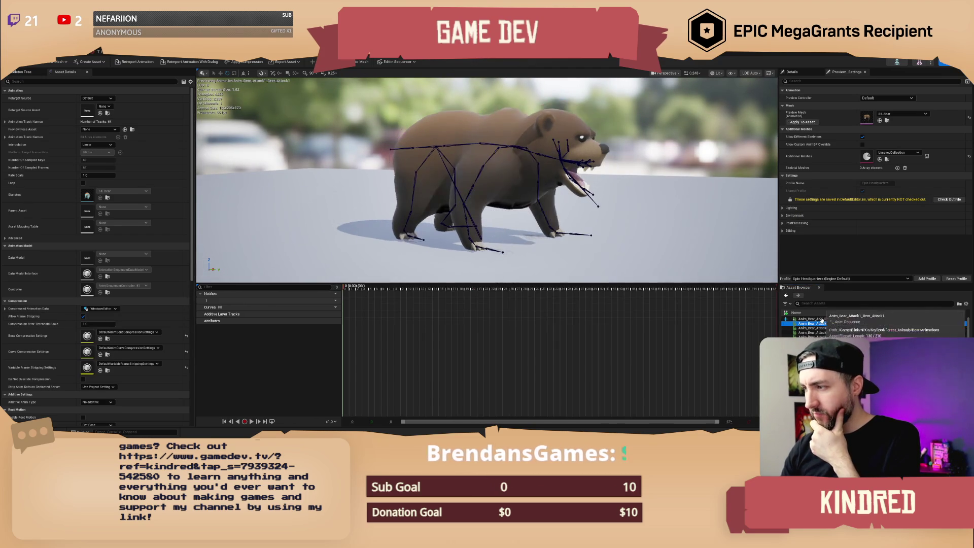
pyautogui.doubleClick(819, 319)
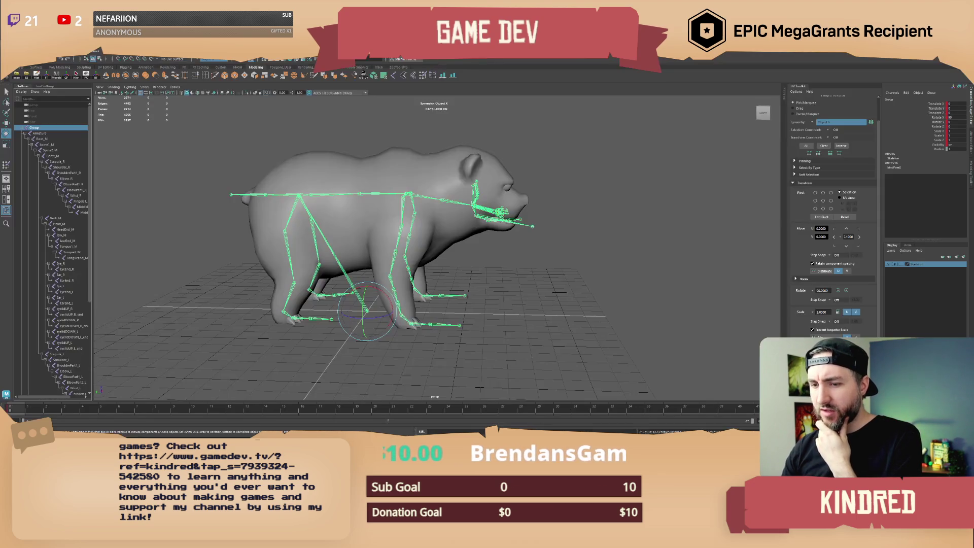
pyautogui.click(256, 421)
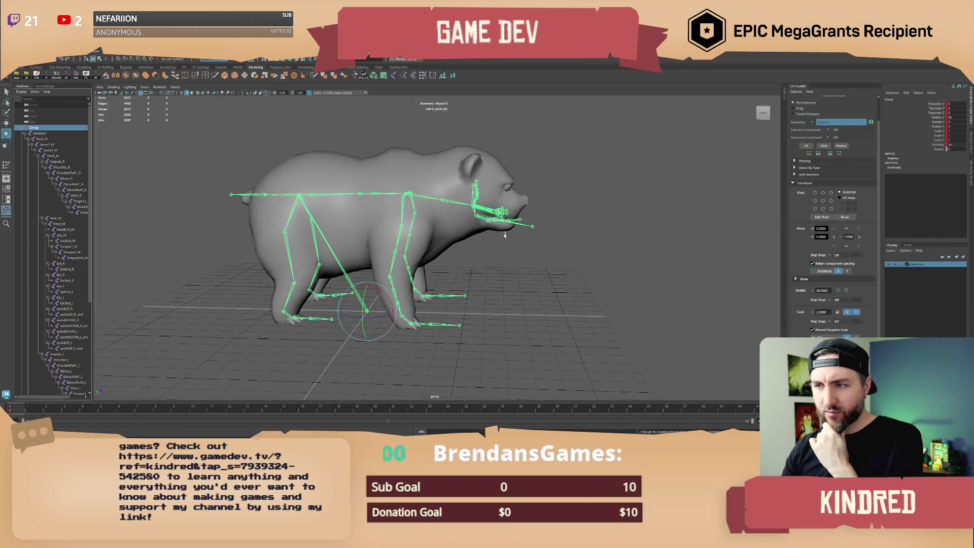
# Rotate the Jaw_M joint open and then back up to close the bear's mouth.
pyautogui.keyDown('alt'); pyautogui.moveTo(500, 255); pyautogui.dragTo(554, 285); pyautogui.keyUp('alt')
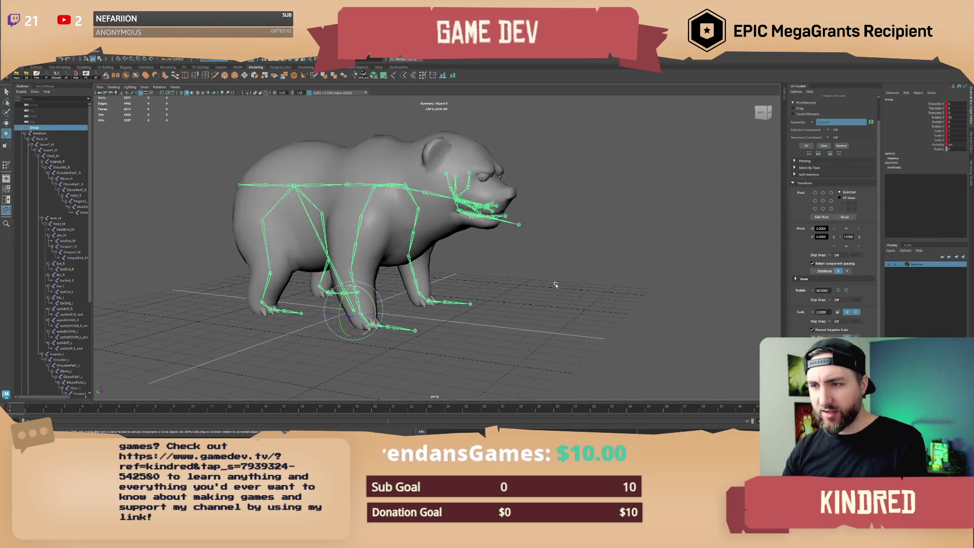
pyautogui.click(460, 214)
pyautogui.scroll(3, 485, 255)
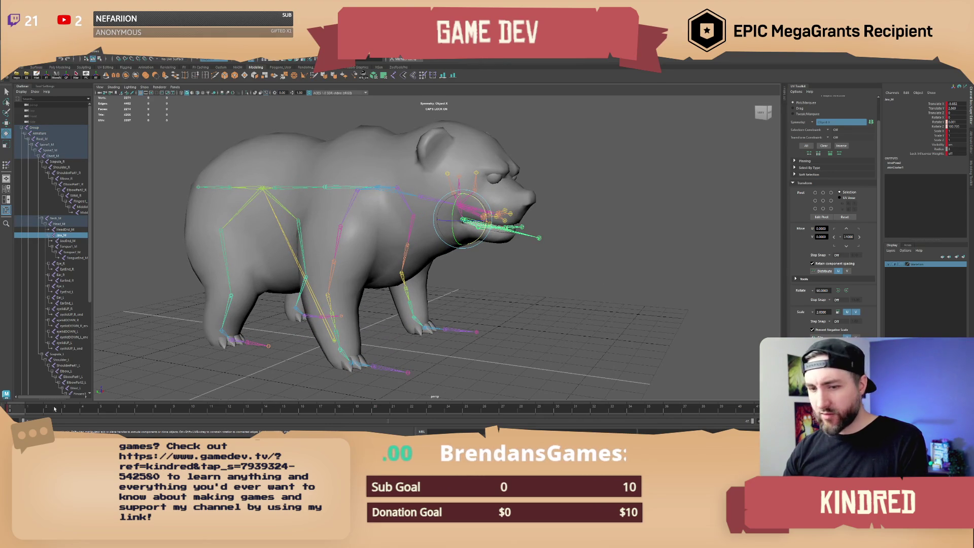
pyautogui.moveTo(477, 218); pyautogui.dragTo(494, 238)
pyautogui.scroll(4, 517, 210)
pyautogui.moveTo(500, 178); pyautogui.dragTo(481, 124)
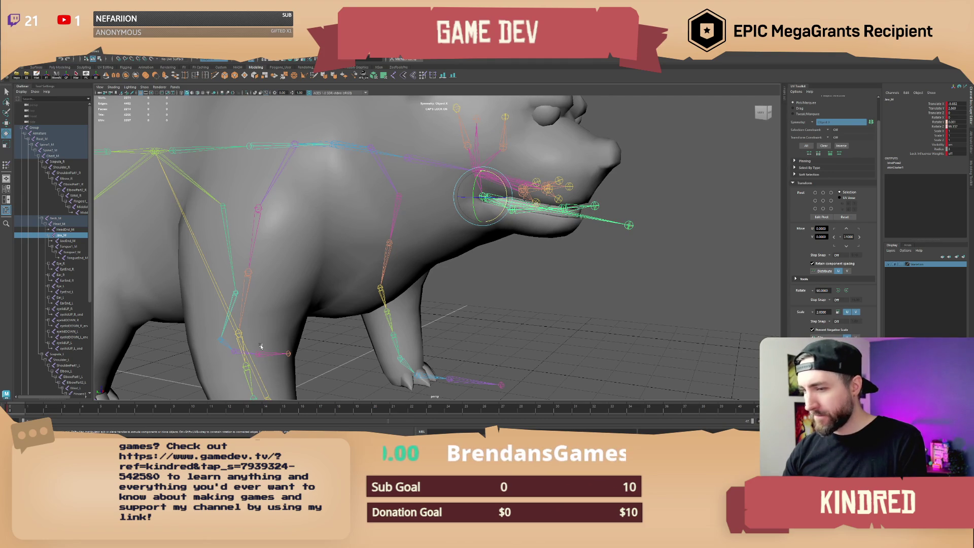
pyautogui.scroll(-10, 260, 345)
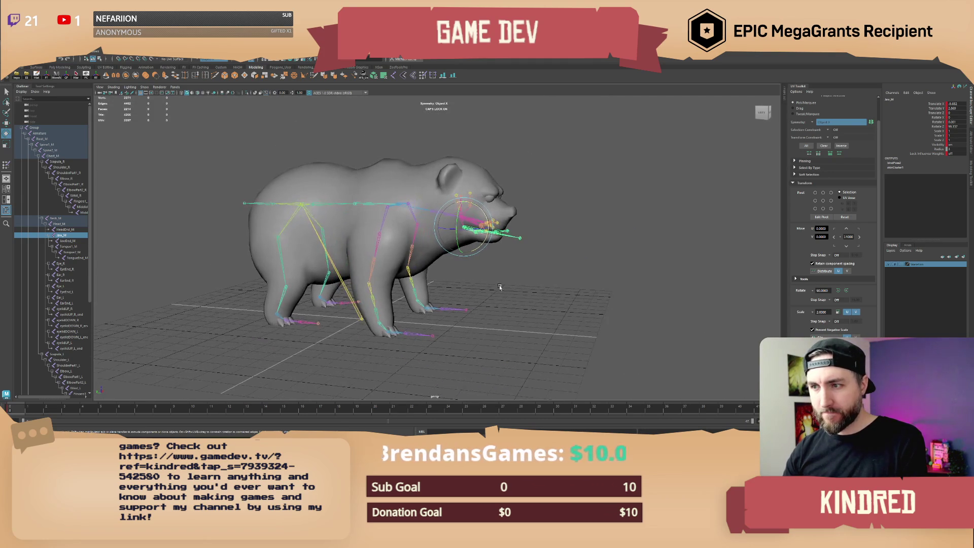
pyautogui.click(484, 286)
# Export the skeleton Group over Anim_Bear_Add_ClosedJaw.fbx, replacing the existing file.
pyautogui.click(34, 127)
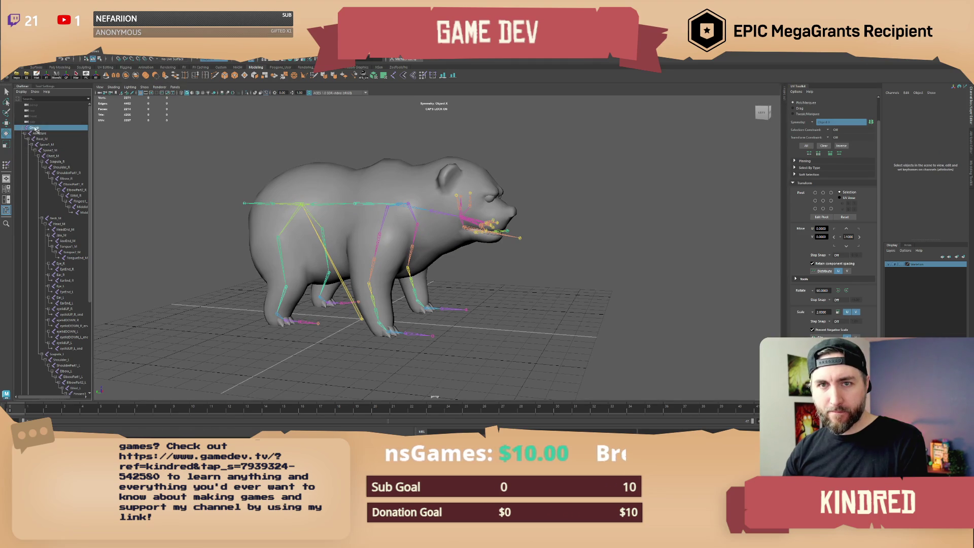
pyautogui.click(26, 75)
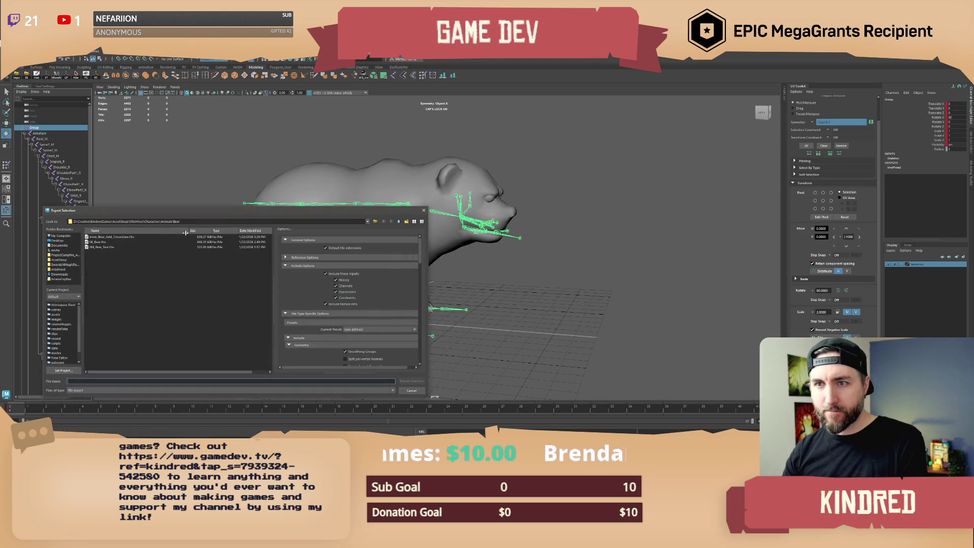
pyautogui.doubleClick(112, 236)
pyautogui.click(223, 310)
pyautogui.hotkey('alt', 'Tab')
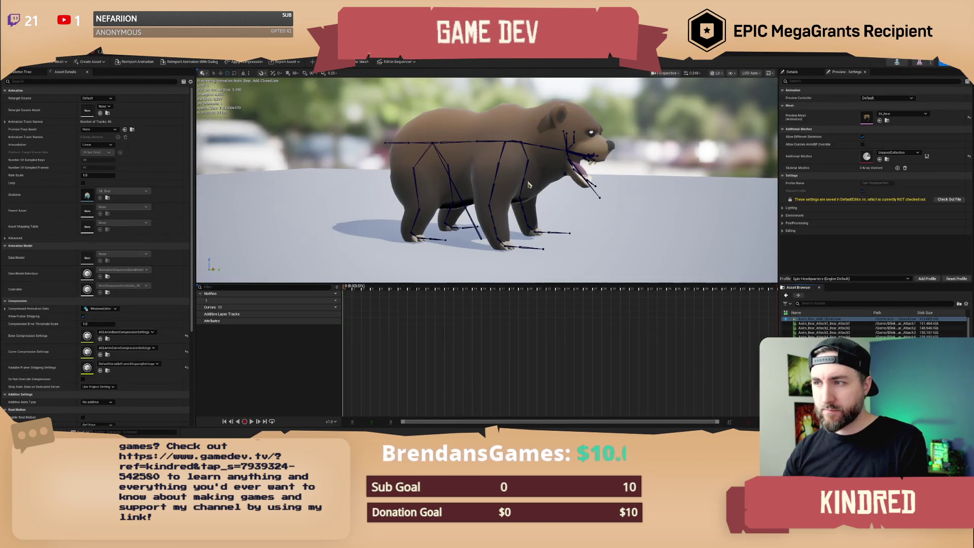
# Save the bear animation with its files checked out, then close the animation editor.
pyautogui.moveTo(586, 193)
pyautogui.mouseDown()
pyautogui.moveTo(574, 196)
pyautogui.moveTo(586, 192)
pyautogui.moveTo(586, 172)
pyautogui.moveTo(585, 188)
pyautogui.mouseUp()
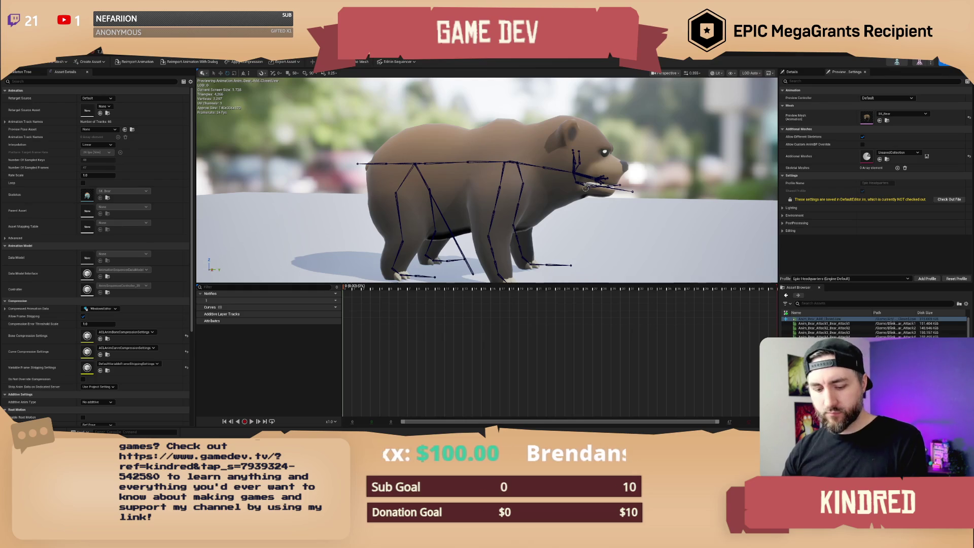
pyautogui.hotkey('ctrl', 's')
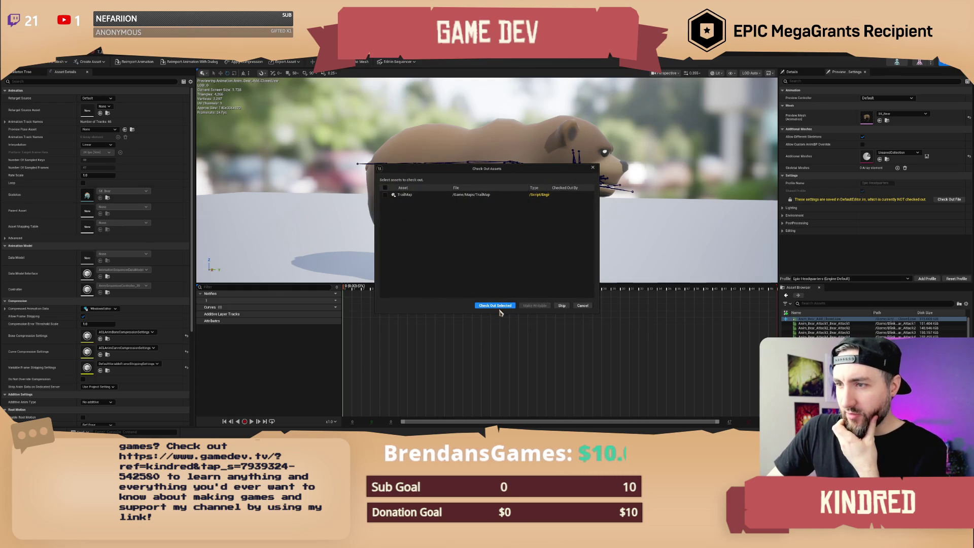
pyautogui.click(500, 306)
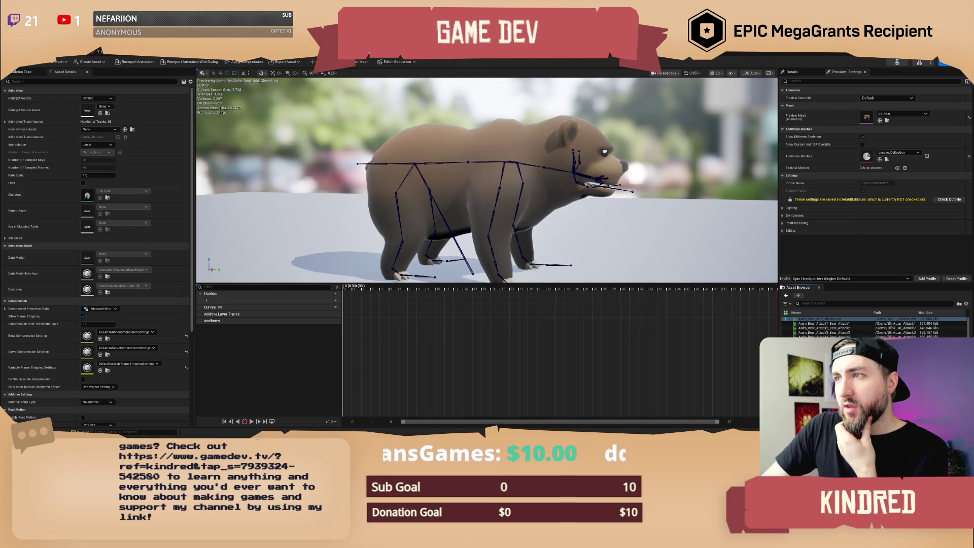
pyautogui.click(66, 59)
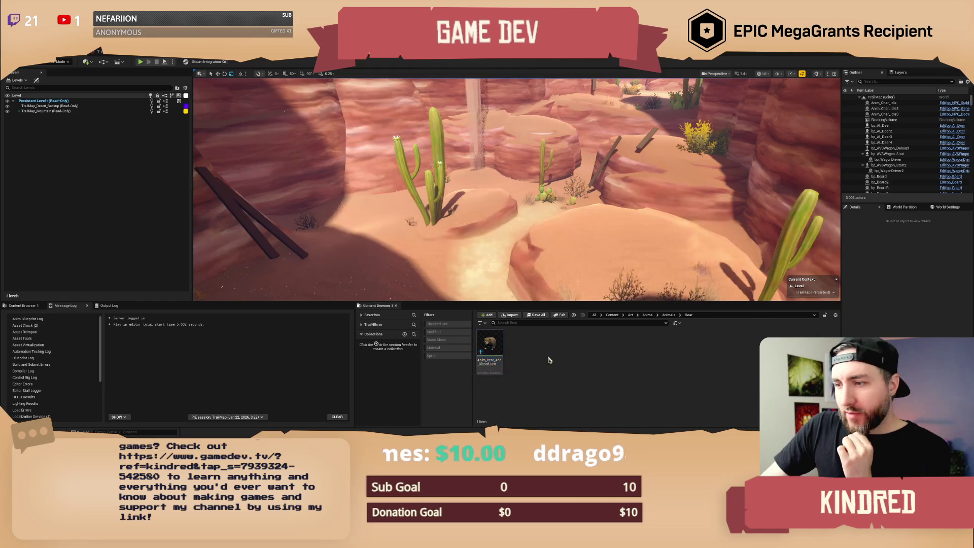
# Browse Content Browser 1 to Blink/NPCs/Stylized/Forest_Animals/Bear.
pyautogui.click(23, 305)
pyautogui.click(292, 315)
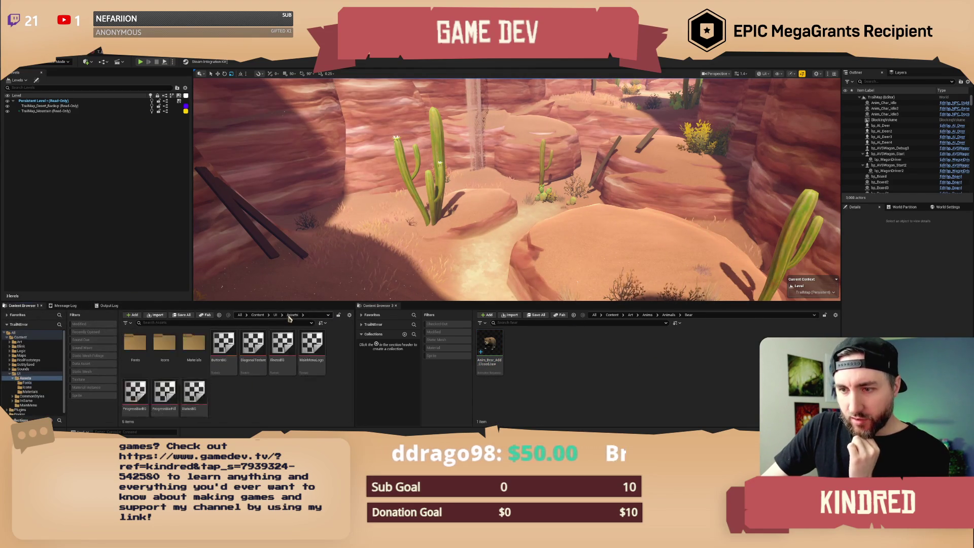
pyautogui.click(258, 315)
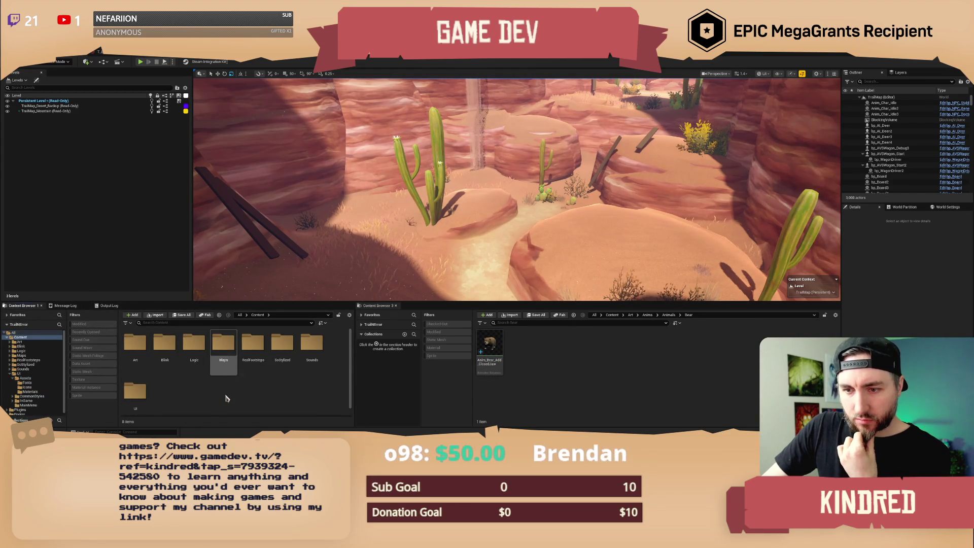
pyautogui.click(135, 350)
pyautogui.click(178, 365)
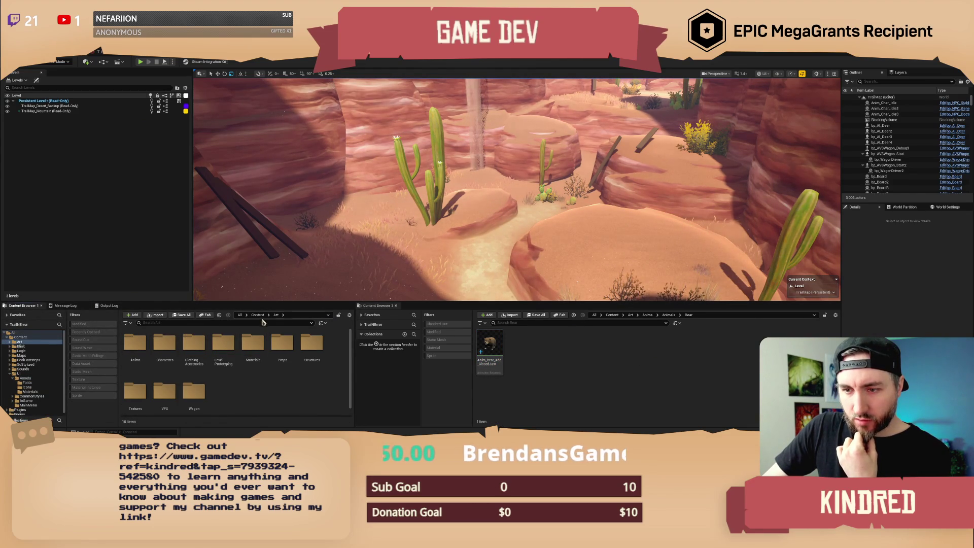
pyautogui.doubleClick(161, 351)
pyautogui.doubleClick(135, 350)
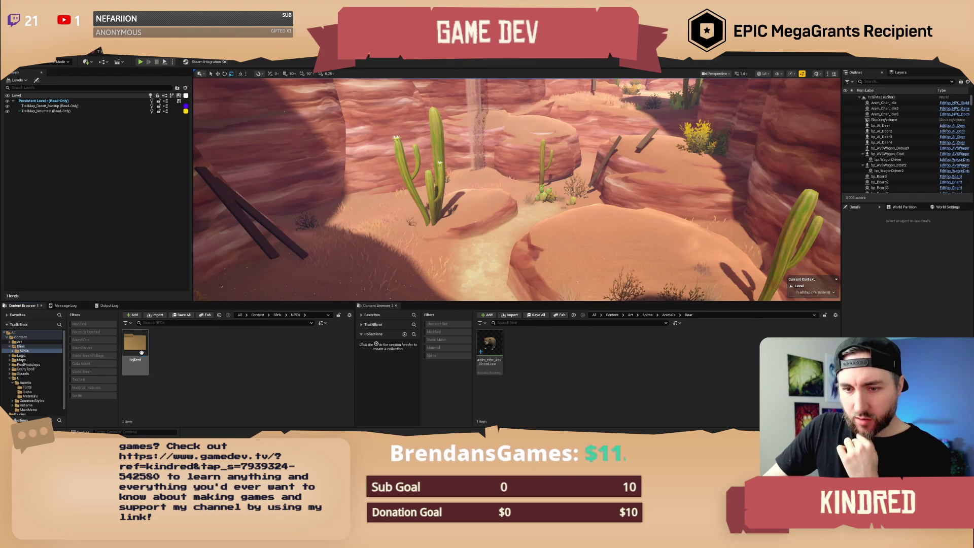
pyautogui.doubleClick(136, 350)
pyautogui.click(140, 351)
pyautogui.doubleClick(140, 351)
pyautogui.doubleClick(136, 349)
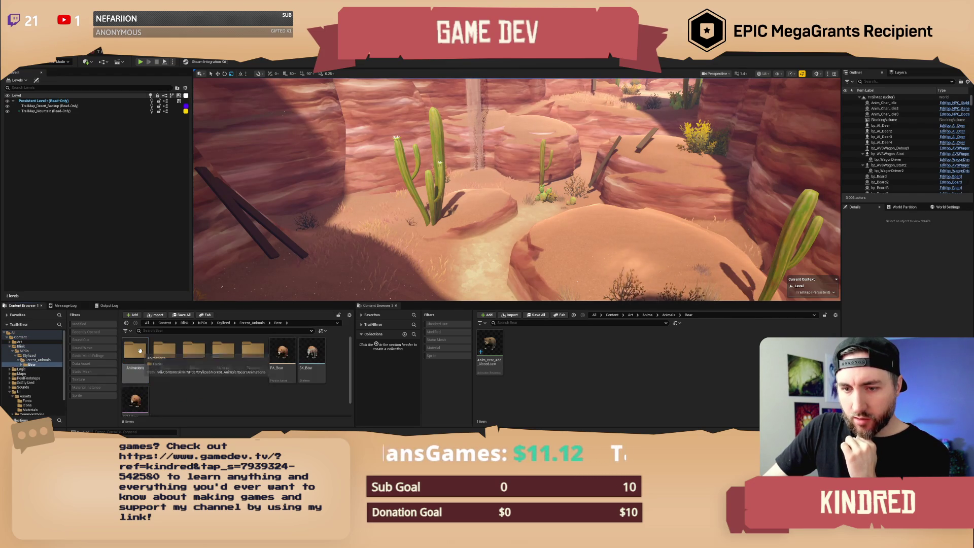
# Move SK_Bear and PA_Bear into Art/Characters/Animals/Bear, checking out the affected files.
pyautogui.click(304, 369)
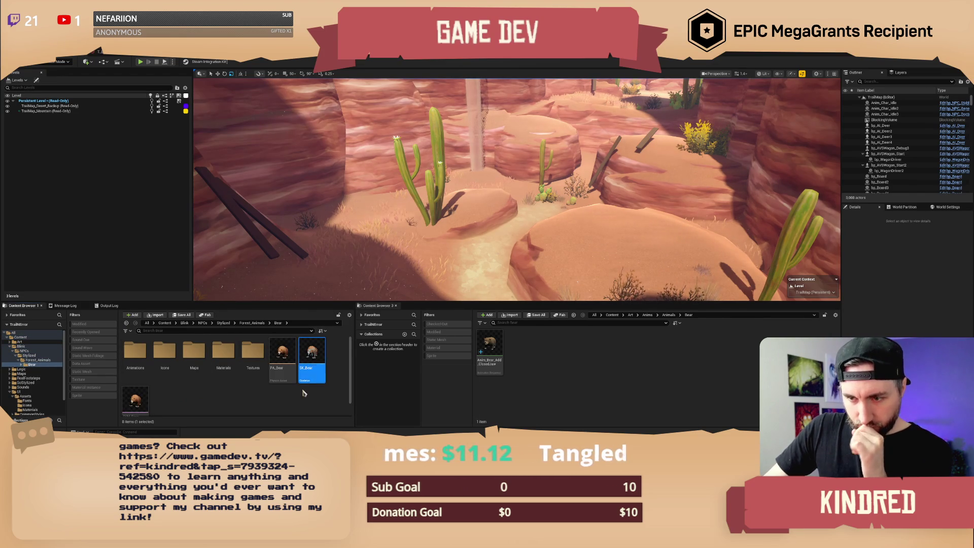
pyautogui.keyDown('ctrl'); pyautogui.click(282, 360); pyautogui.keyUp('ctrl')
pyautogui.moveTo(304, 368)
pyautogui.mouseDown()
pyautogui.moveTo(311, 350)
pyautogui.moveTo(495, 366)
pyautogui.moveTo(599, 337)
pyautogui.mouseUp()
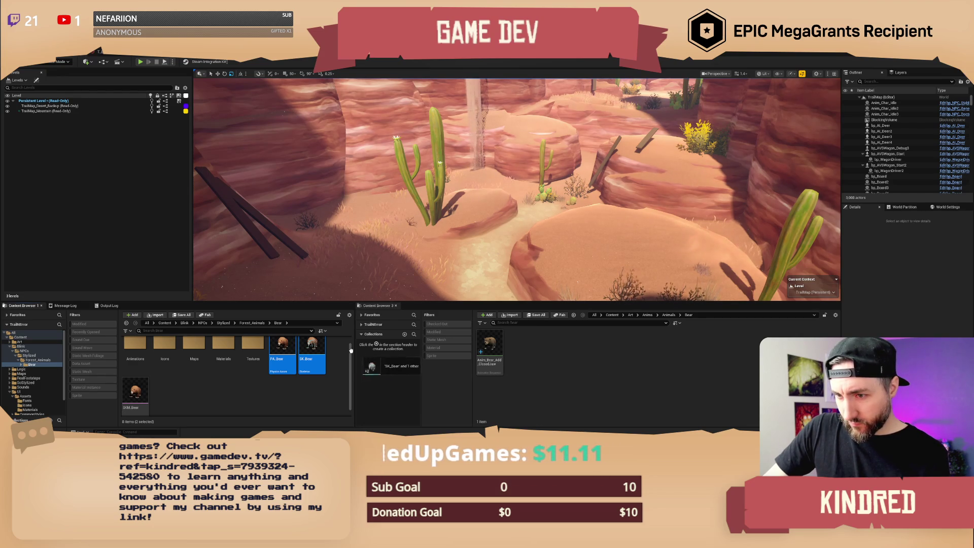
pyautogui.click(630, 314)
pyautogui.doubleClick(518, 344)
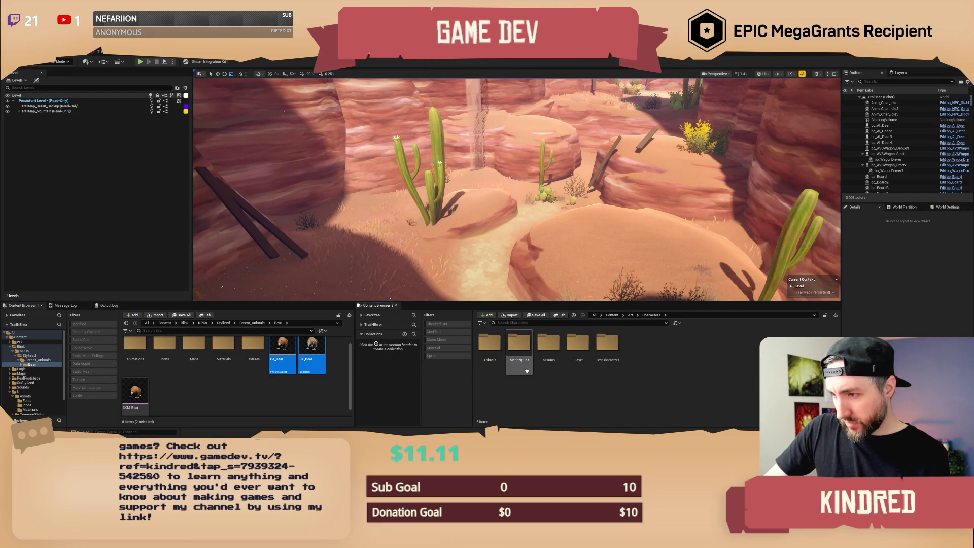
pyautogui.doubleClick(490, 352)
pyautogui.doubleClick(490, 345)
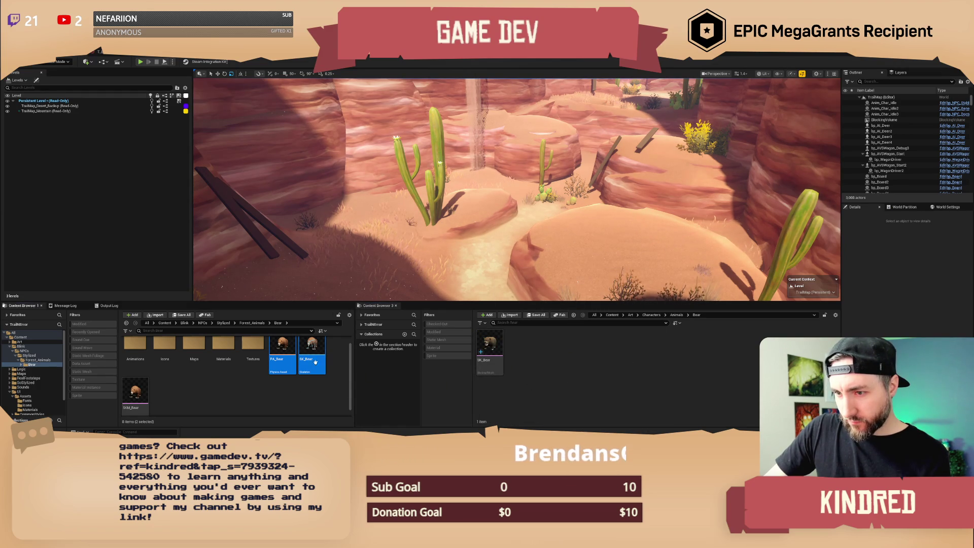
pyautogui.moveTo(536, 354); pyautogui.dragTo(536, 354)
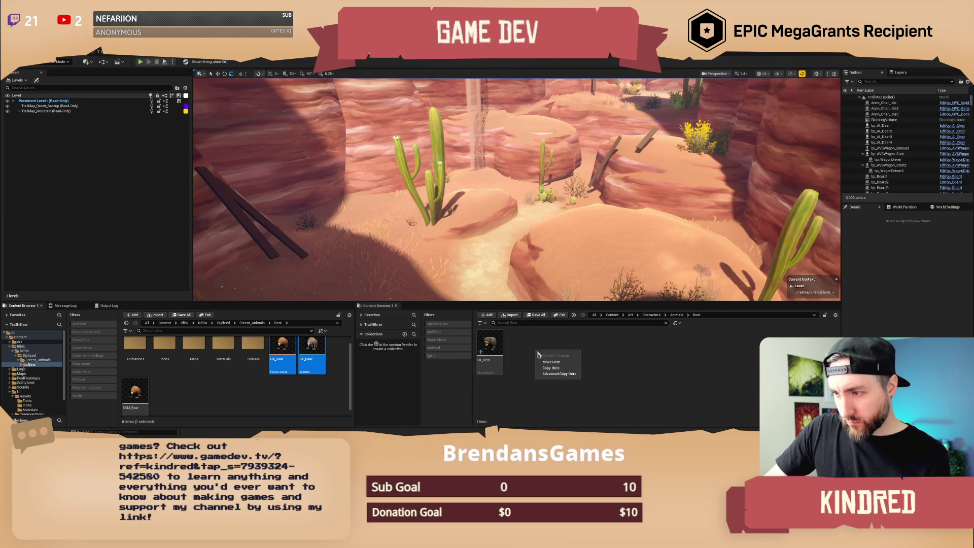
pyautogui.click(551, 362)
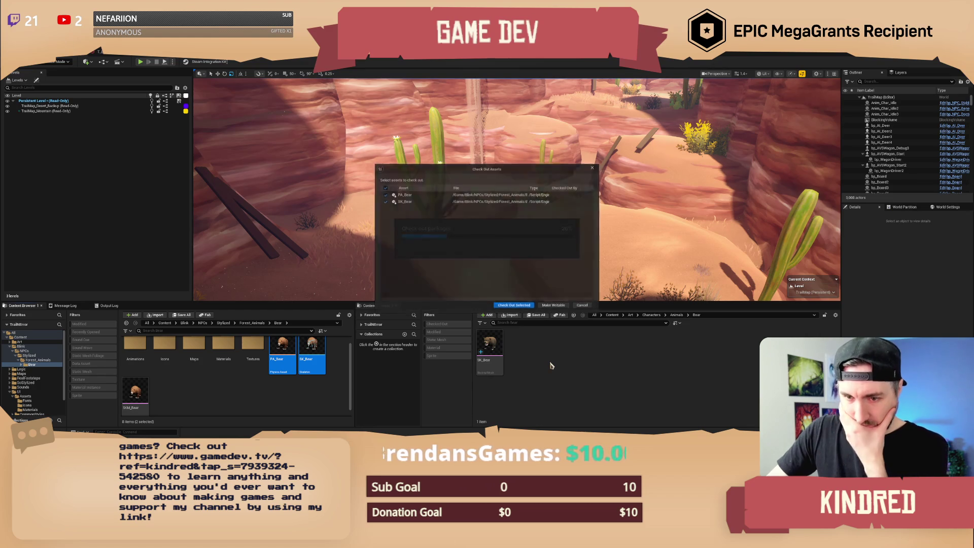
pyautogui.click(514, 306)
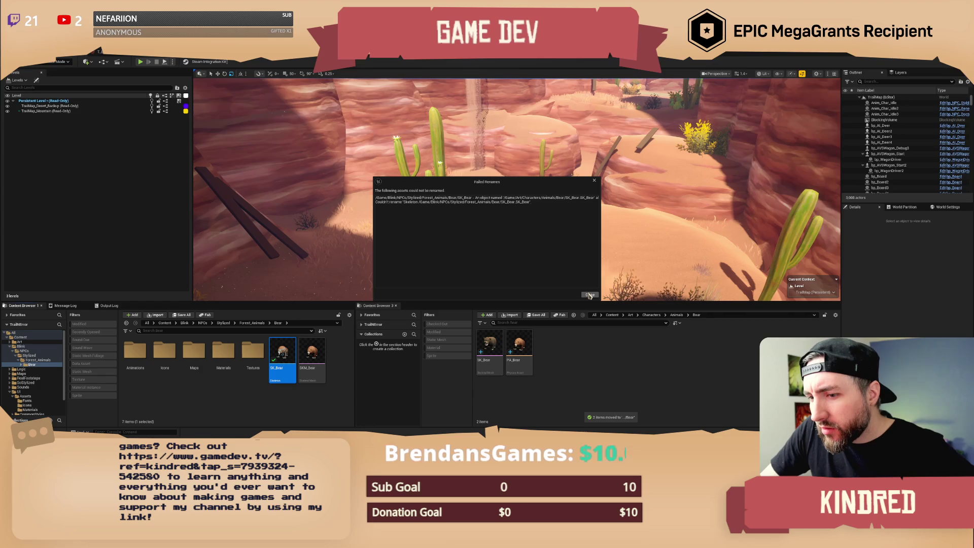
# Dismiss the Failed Renames notice and rename the Art folder's SK_Bear mesh to SKM_Bear.
pyautogui.click(590, 295)
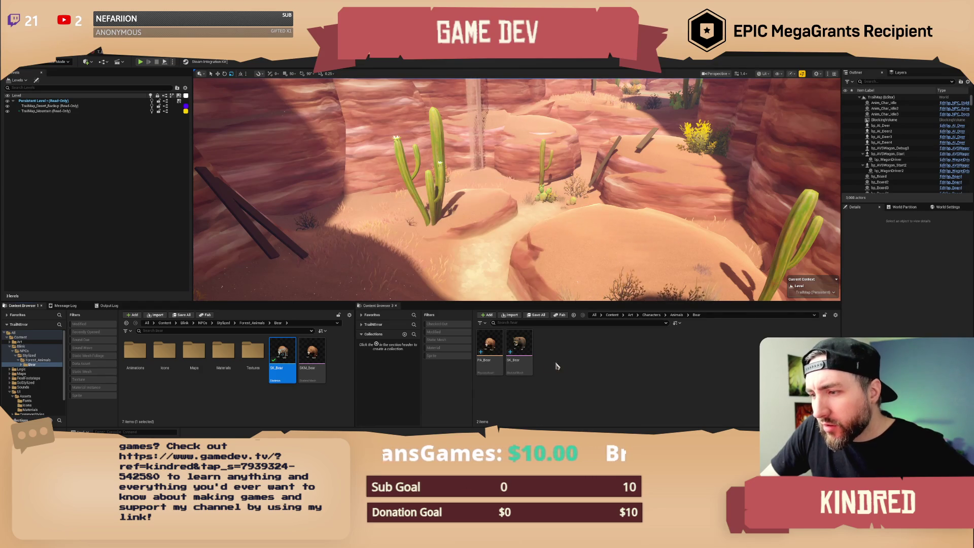
pyautogui.click(526, 365)
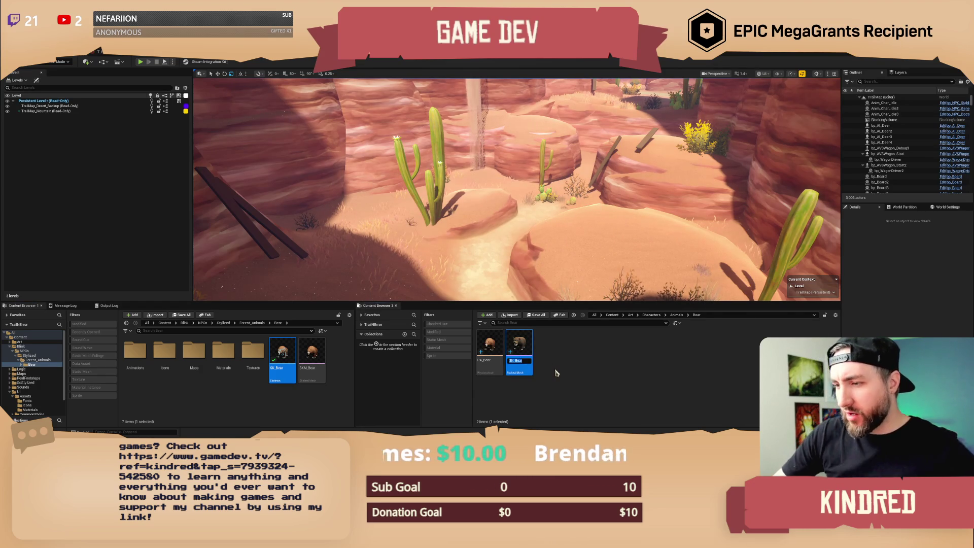
pyautogui.write('m')
pyautogui.press('Return')
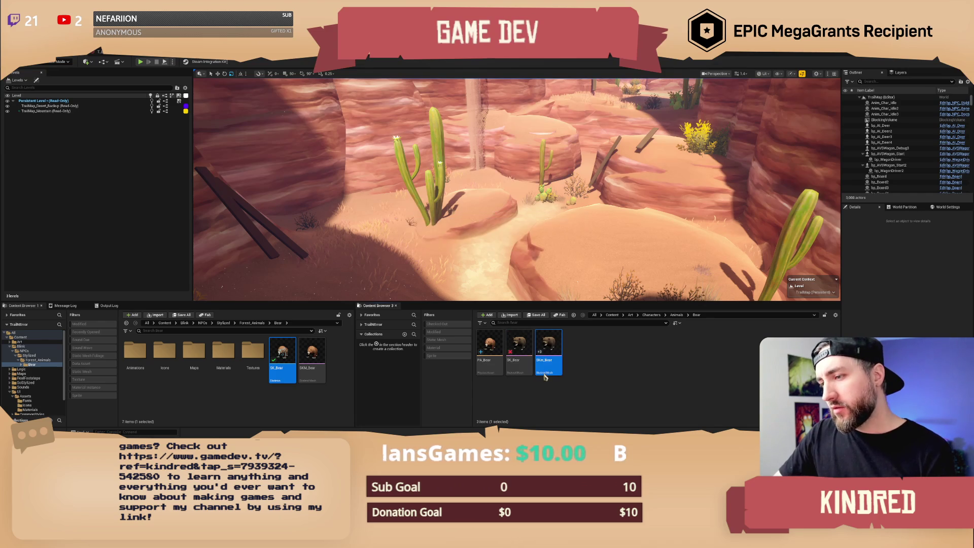
pyautogui.click(520, 360)
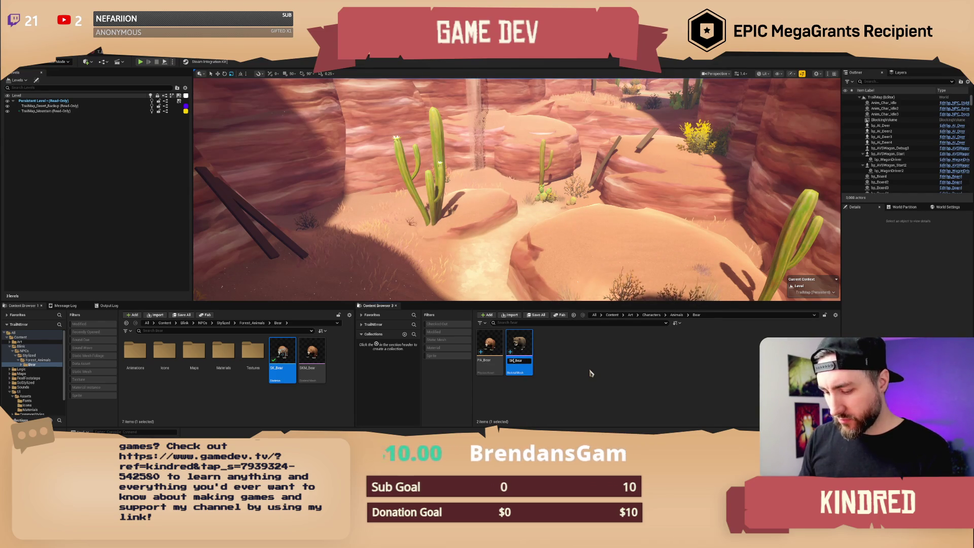
pyautogui.press('Return')
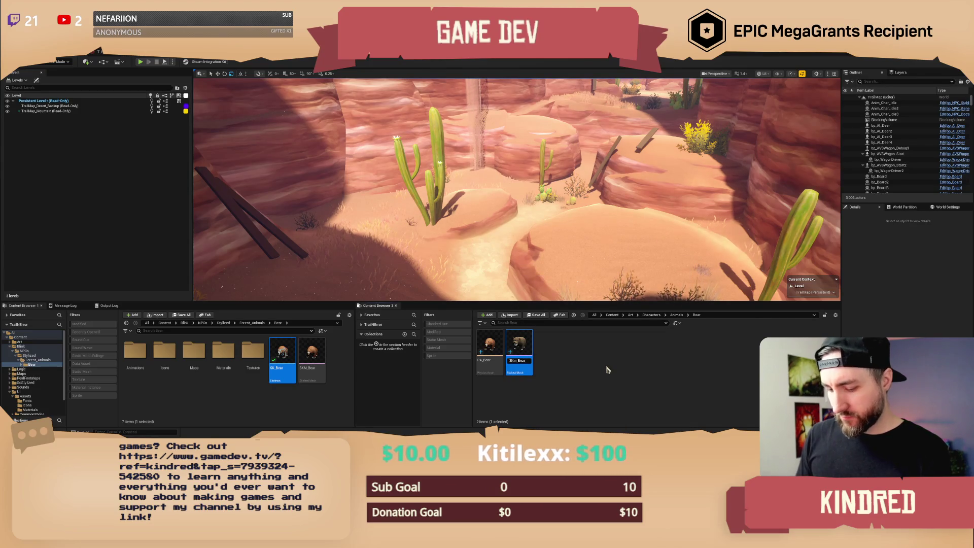
pyautogui.press('Return')
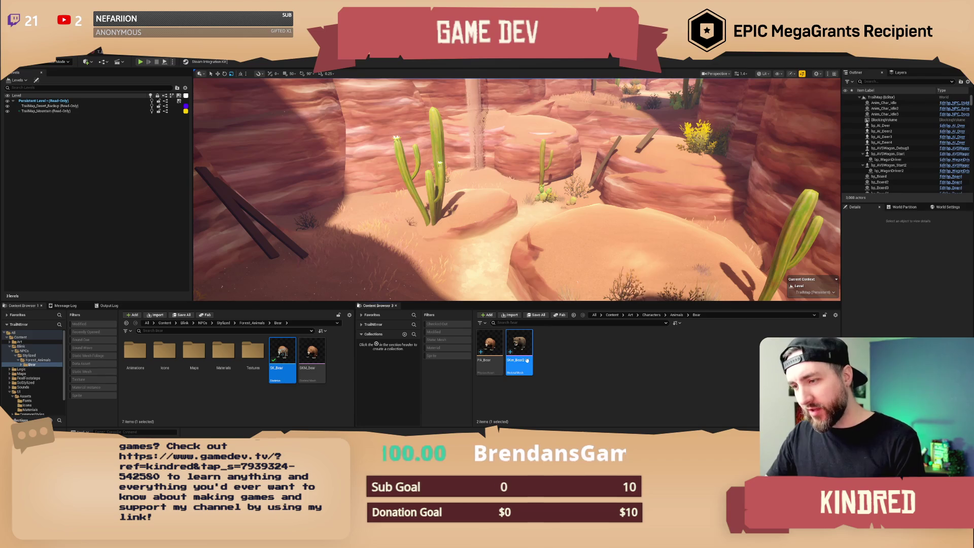
pyautogui.write('SK_Bear')
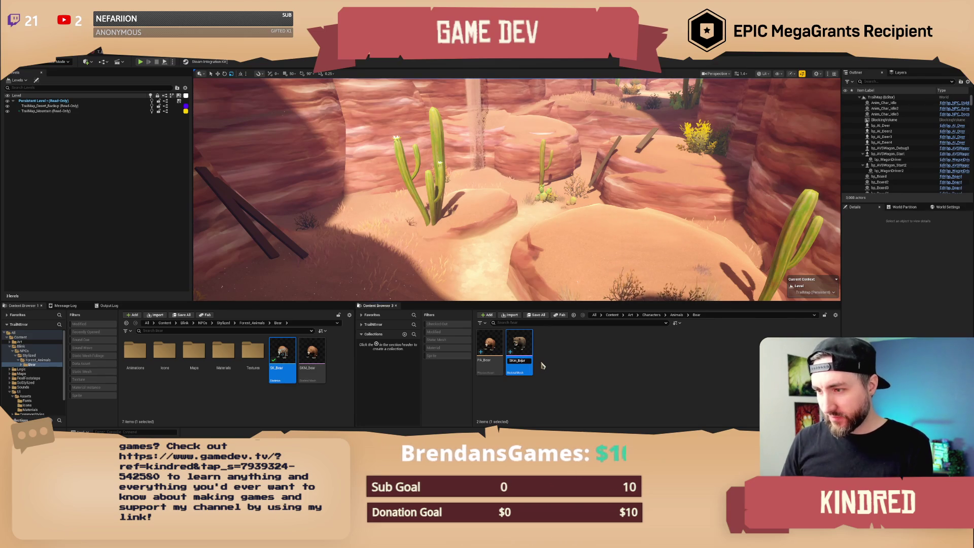
pyautogui.write('M')
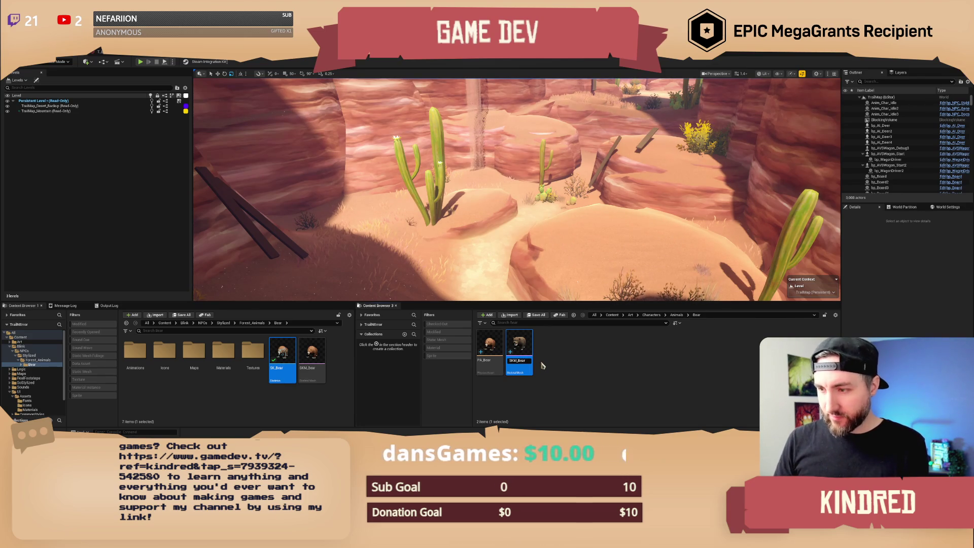
pyautogui.press('Return')
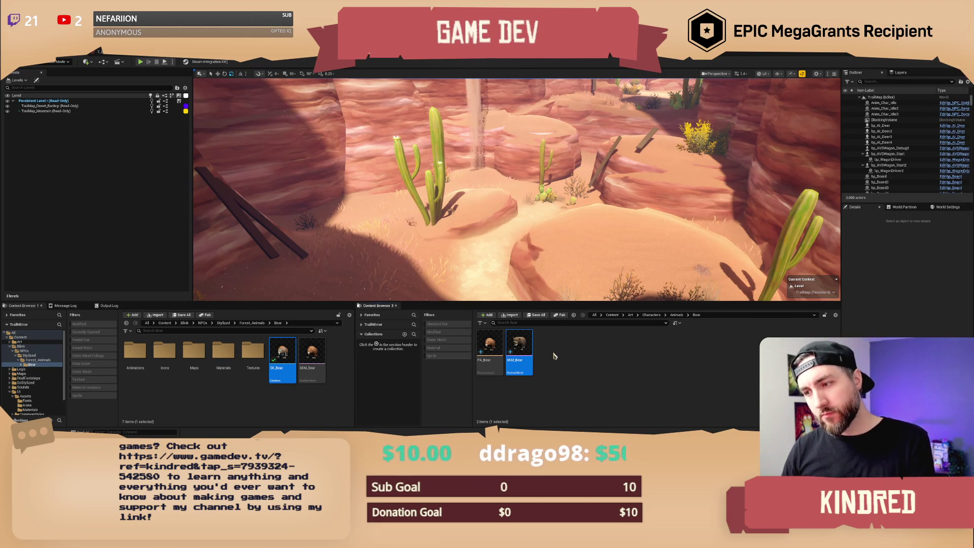
pyautogui.click(555, 356)
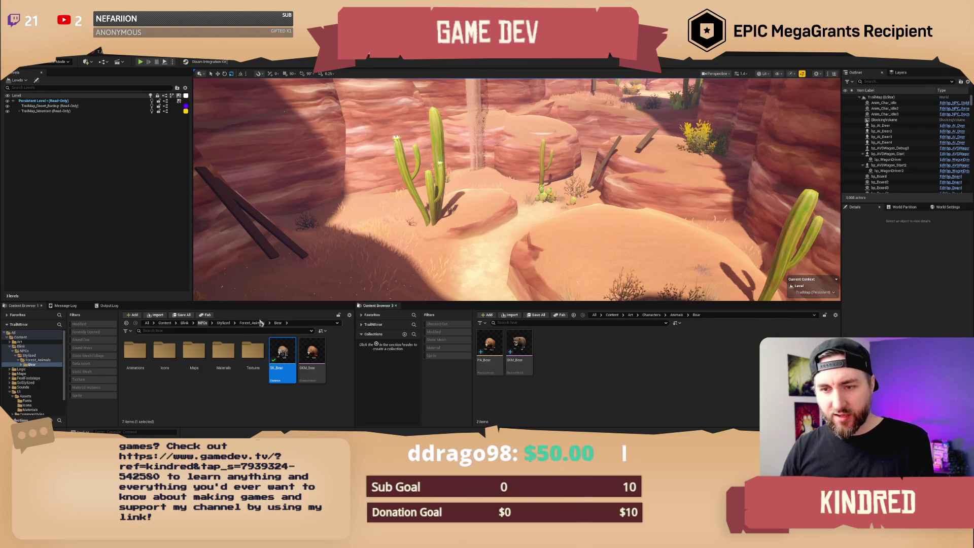
# Update redirector references on Content, check out the three assets, and delete unreferenced redirectors.
pyautogui.click(372, 325)
pyautogui.click(375, 337)
pyautogui.rightClick(377, 342)
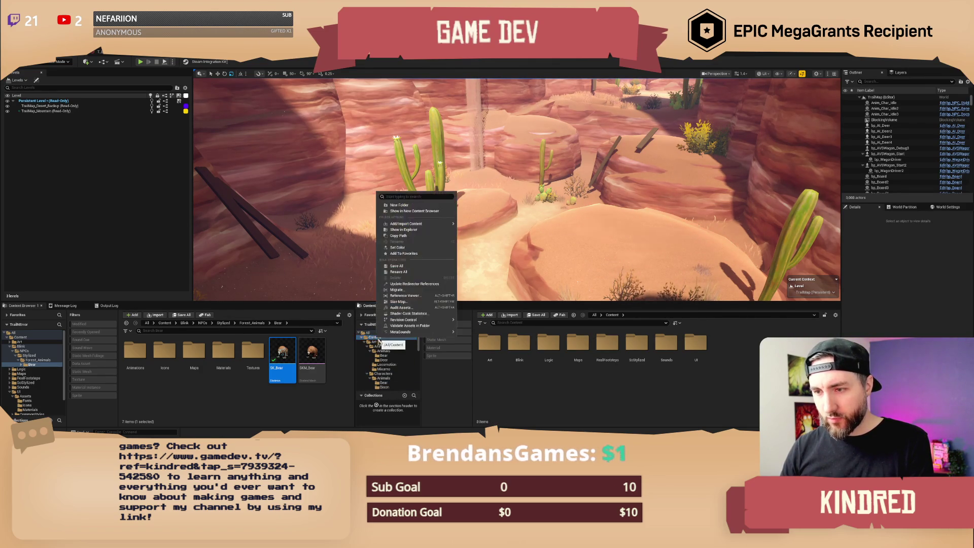
pyautogui.click(418, 285)
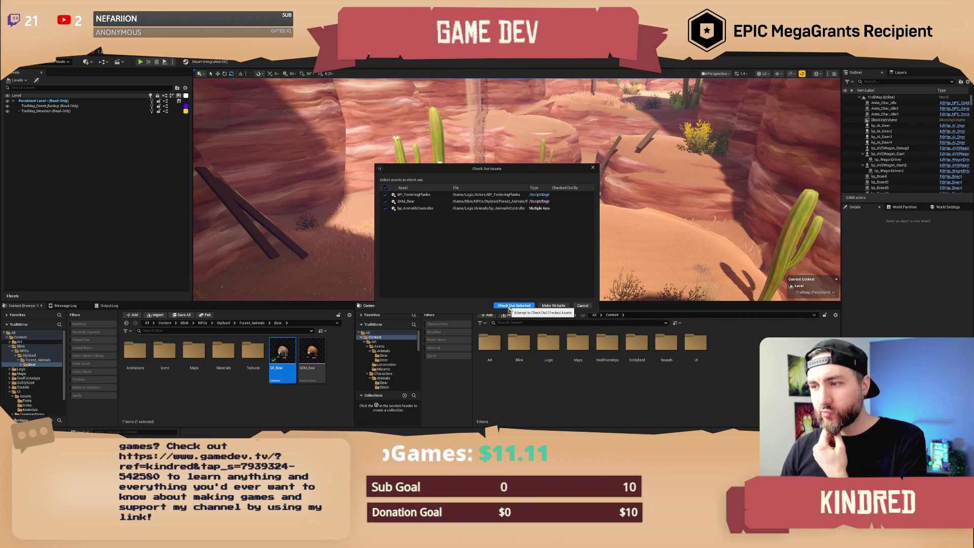
pyautogui.click(510, 306)
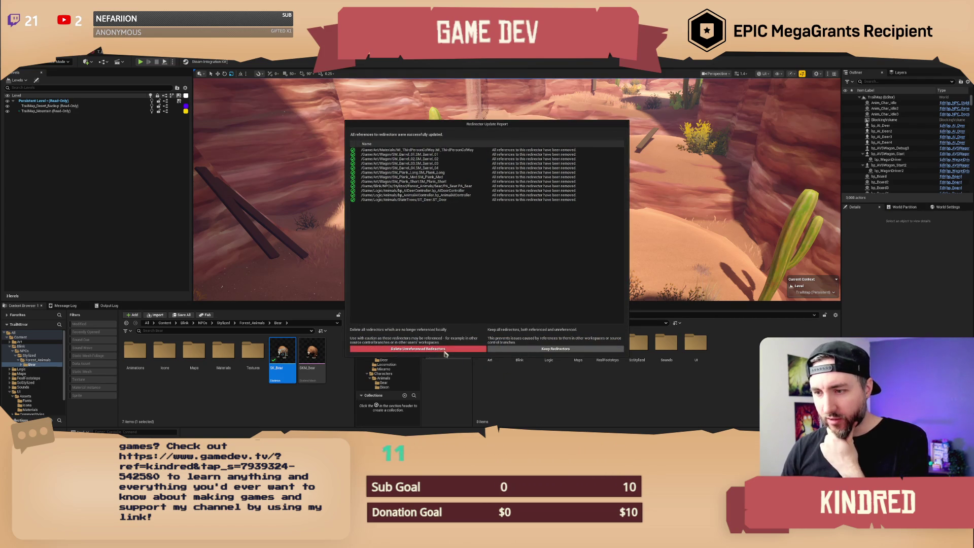
pyautogui.click(443, 352)
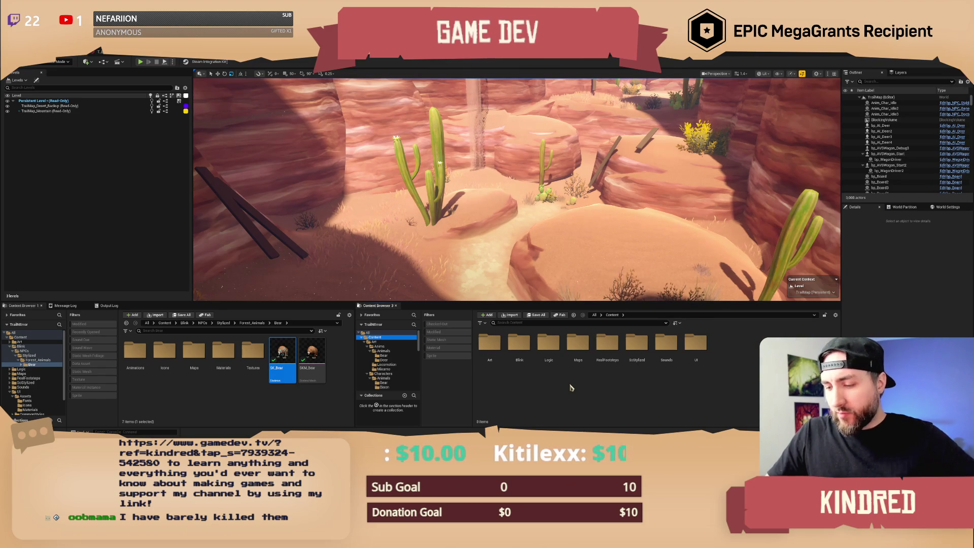
pyautogui.click(505, 394)
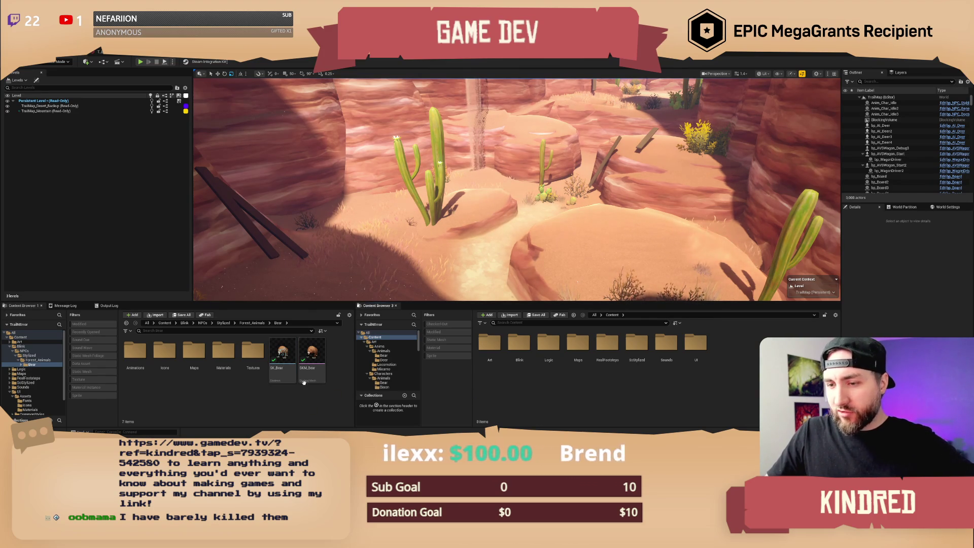
pyautogui.click(282, 365)
pyautogui.click(306, 382)
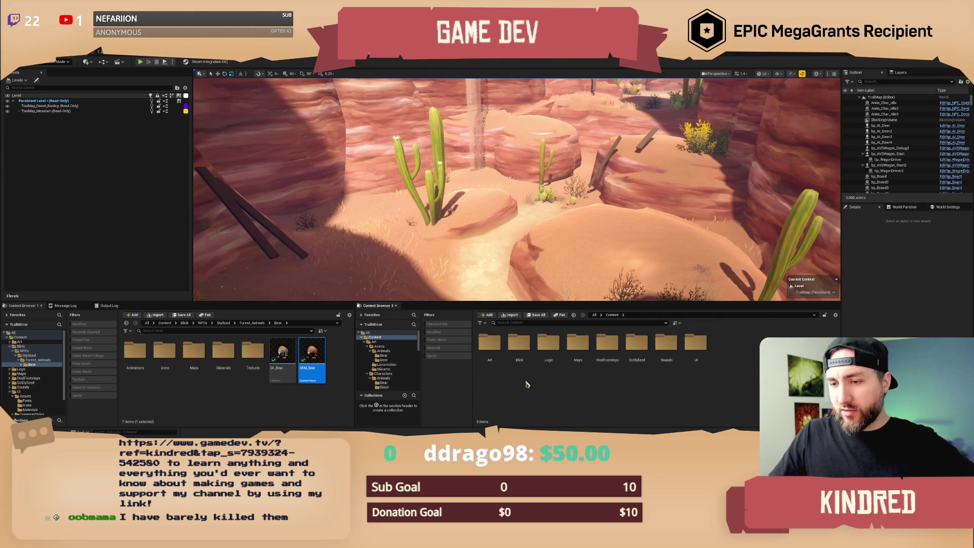
pyautogui.click(229, 394)
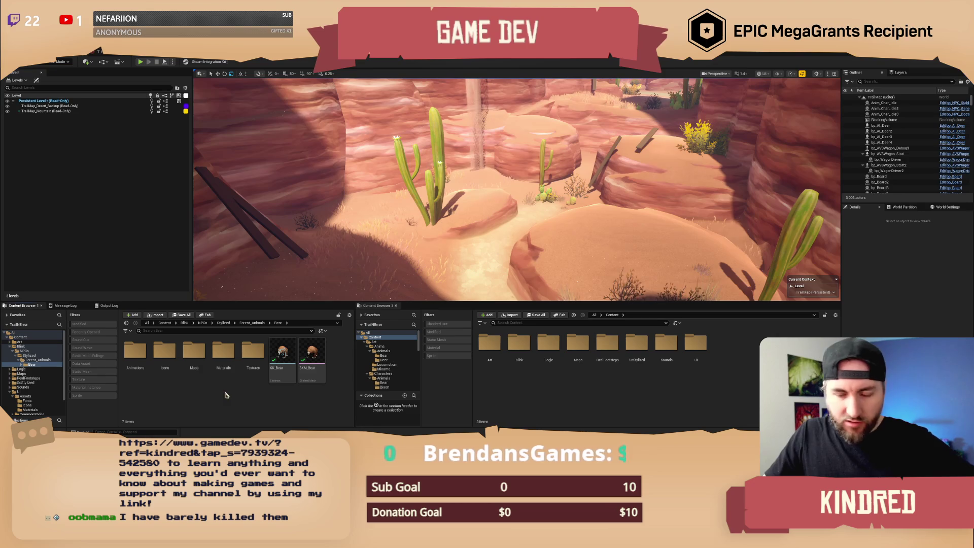
pyautogui.click(496, 396)
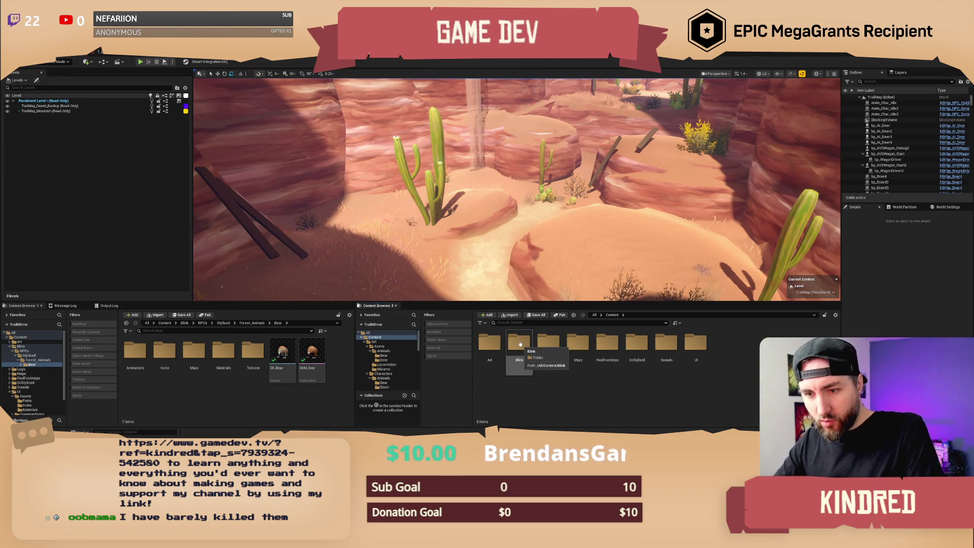
# Move SK_Bear into the Art/Characters/Animals/Bear folder.
pyautogui.doubleClick(490, 344)
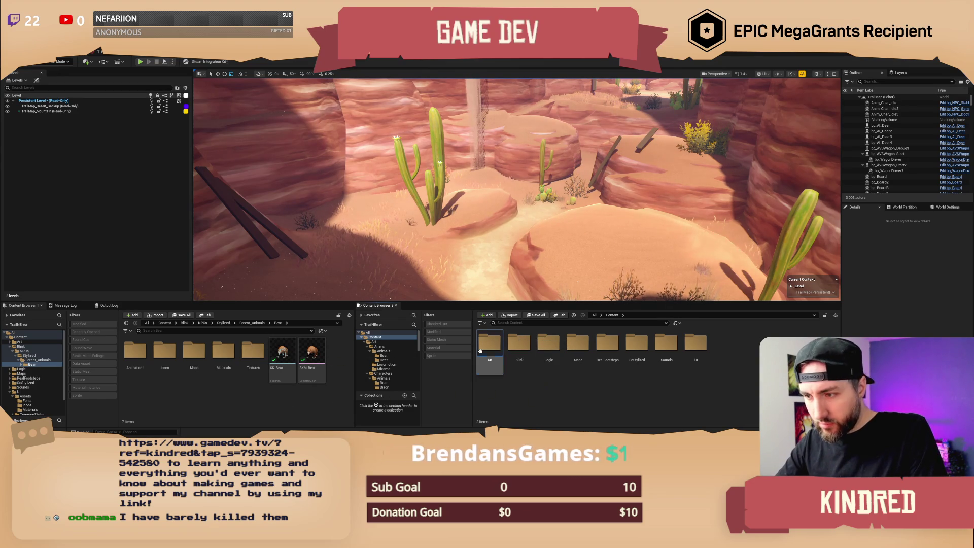
pyautogui.doubleClick(518, 342)
pyautogui.doubleClick(489, 344)
pyautogui.doubleClick(497, 347)
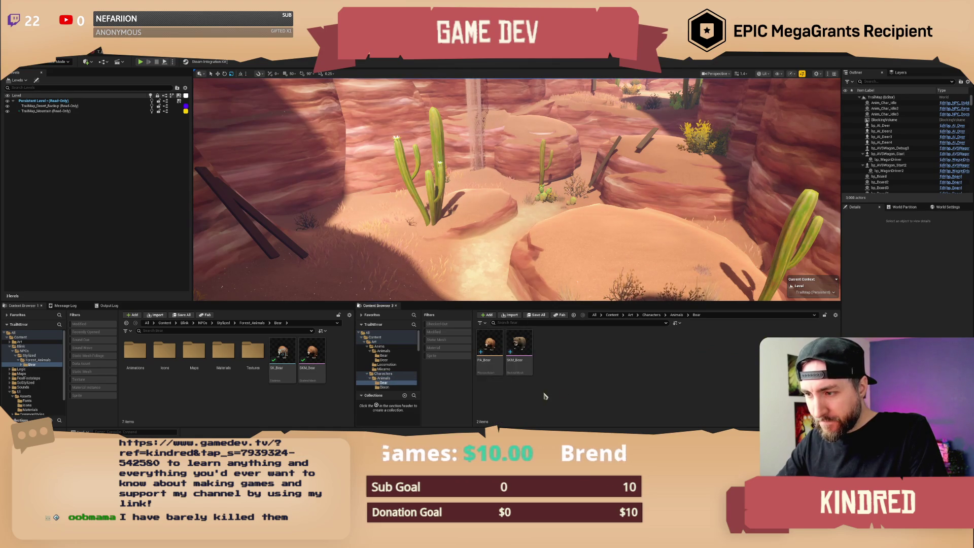
pyautogui.click(289, 373)
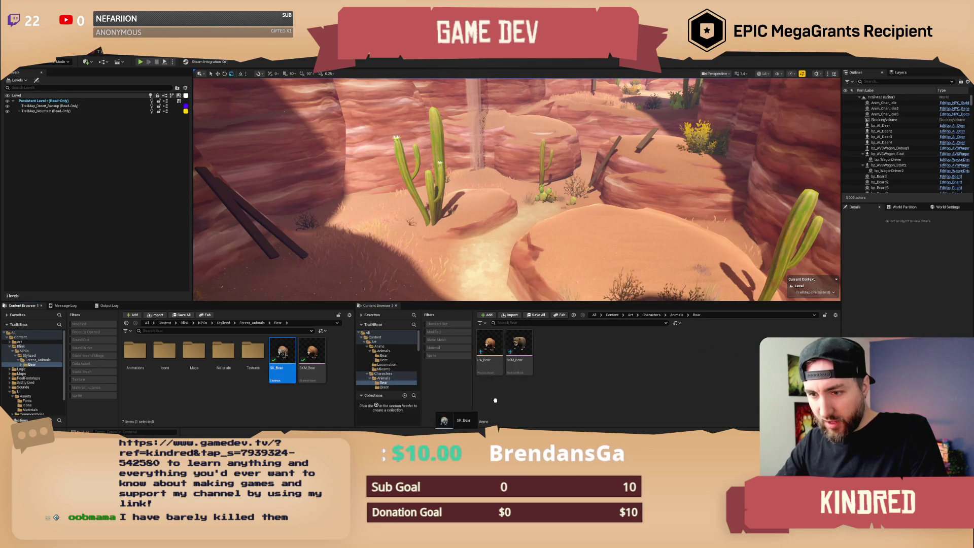
pyautogui.moveTo(556, 366); pyautogui.dragTo(557, 367)
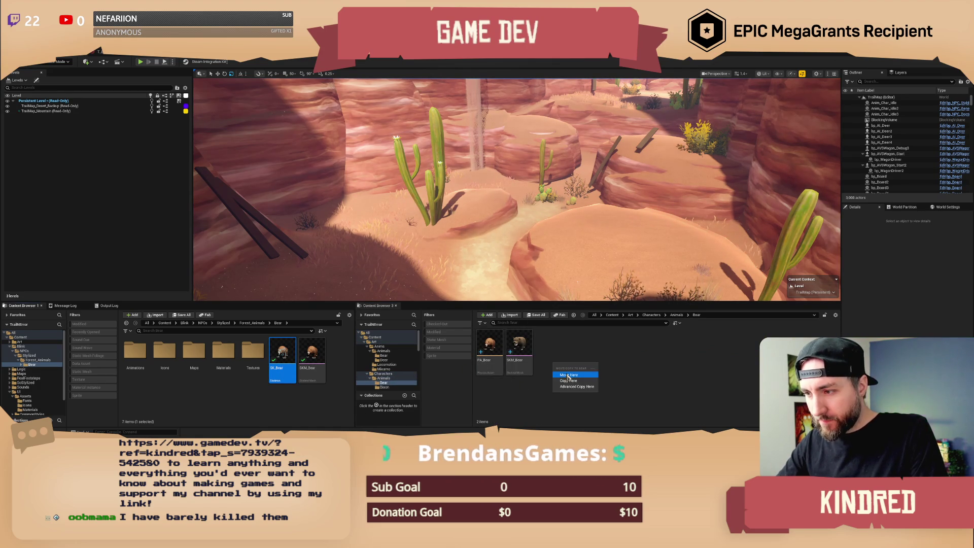
pyautogui.click(573, 376)
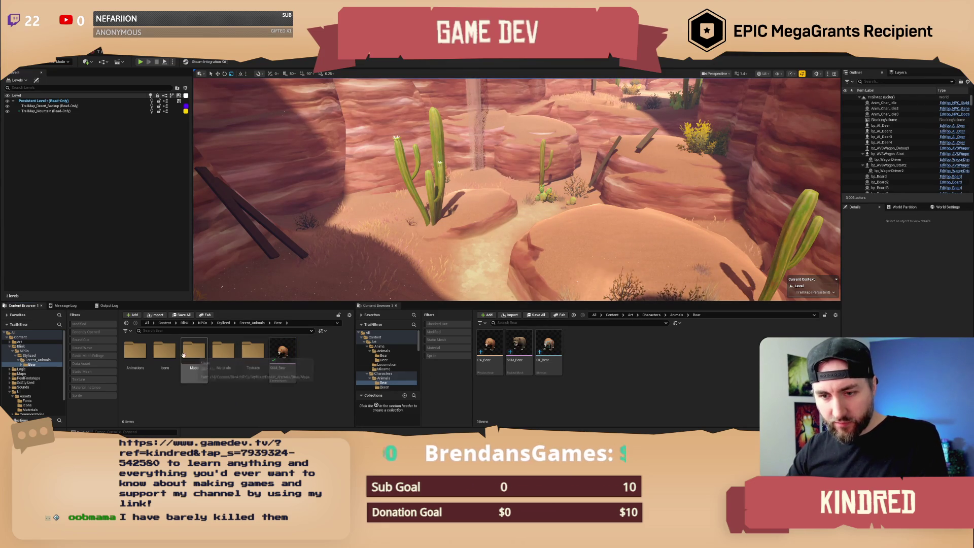
# Create a new 'Animations' folder inside the Art Bear folder and open it.
pyautogui.doubleClick(136, 351)
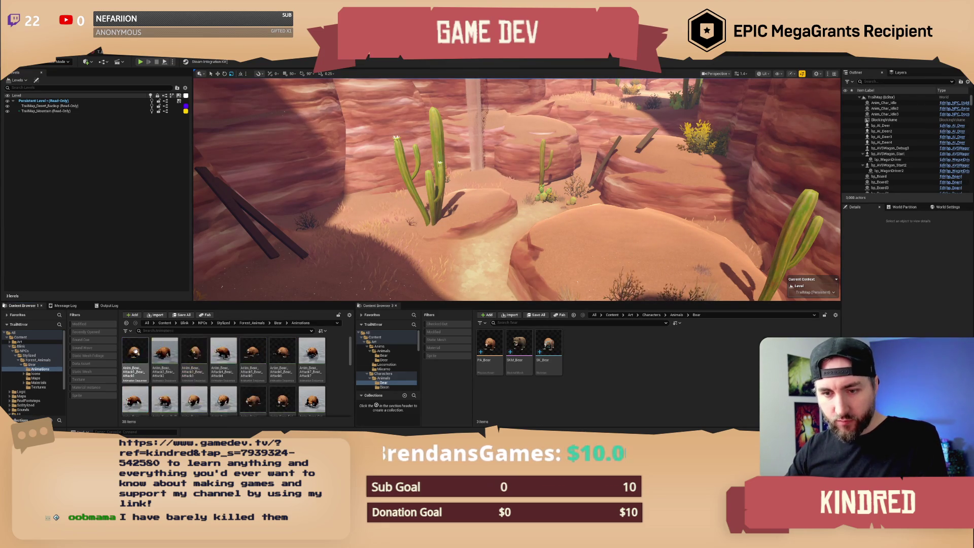
pyautogui.rightClick(599, 366)
pyautogui.click(616, 169)
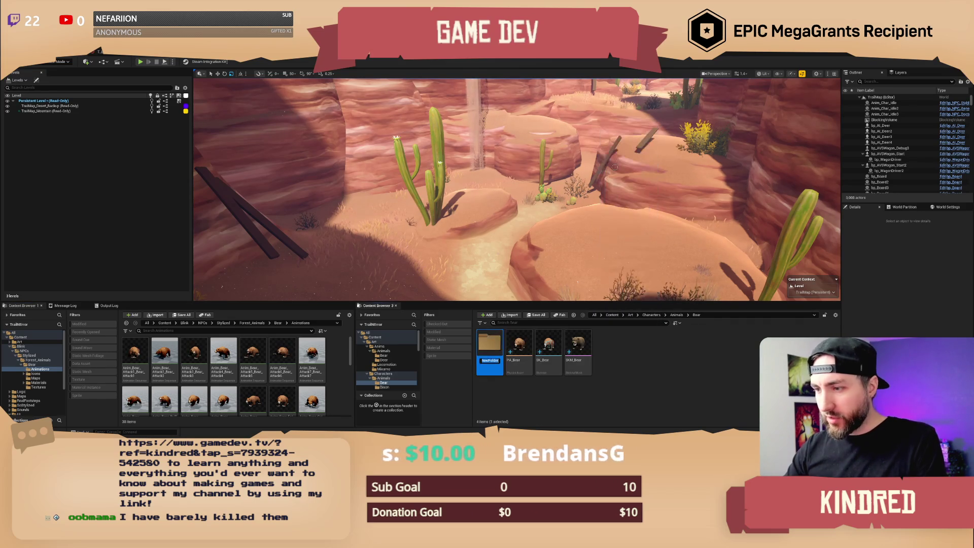
pyautogui.write('Animations')
pyautogui.press('Return')
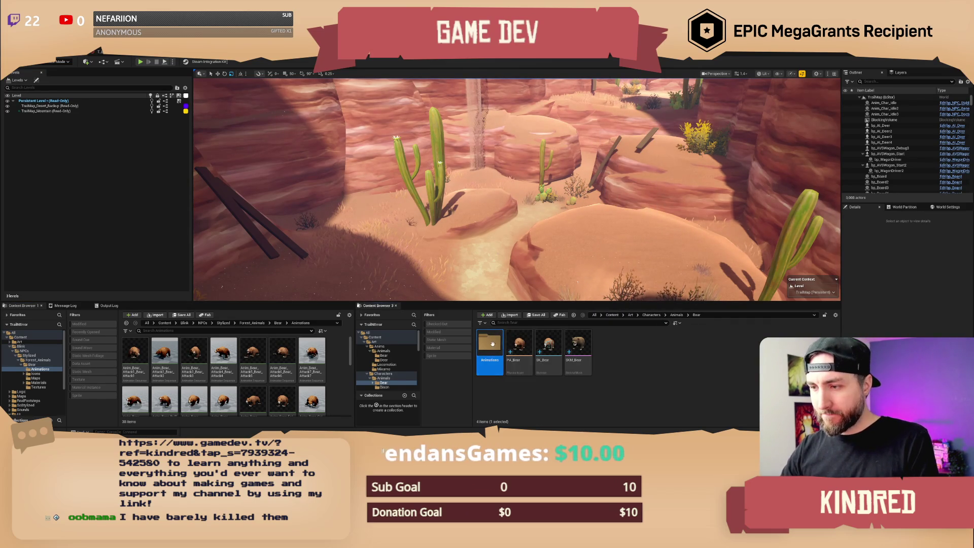
pyautogui.doubleClick(490, 350)
pyautogui.click(138, 350)
pyautogui.scroll(-5, 173, 375)
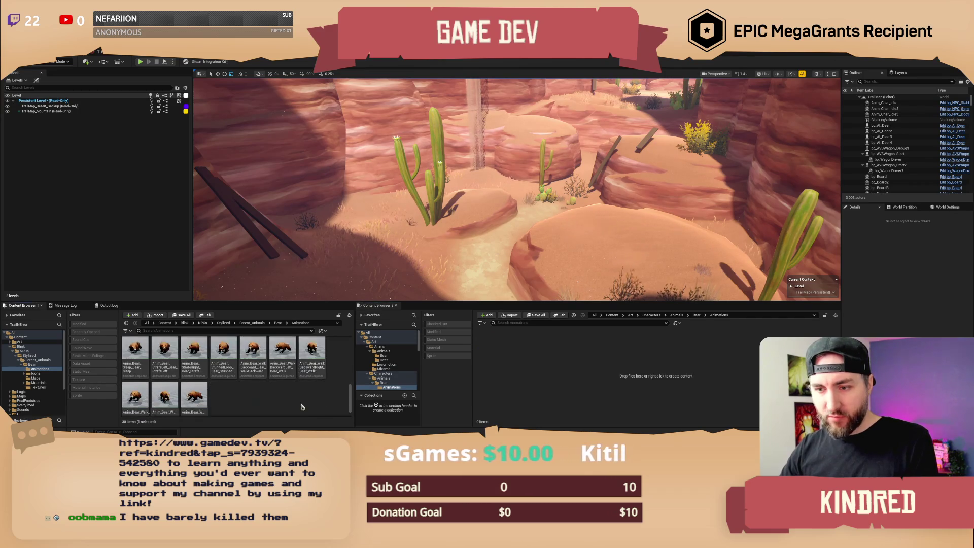
# Move all 30 bear animations into Bear/Animations with Move Here, confirming the package checkout.
pyautogui.keyDown('shift'); pyautogui.click(194, 388); pyautogui.keyUp('shift')
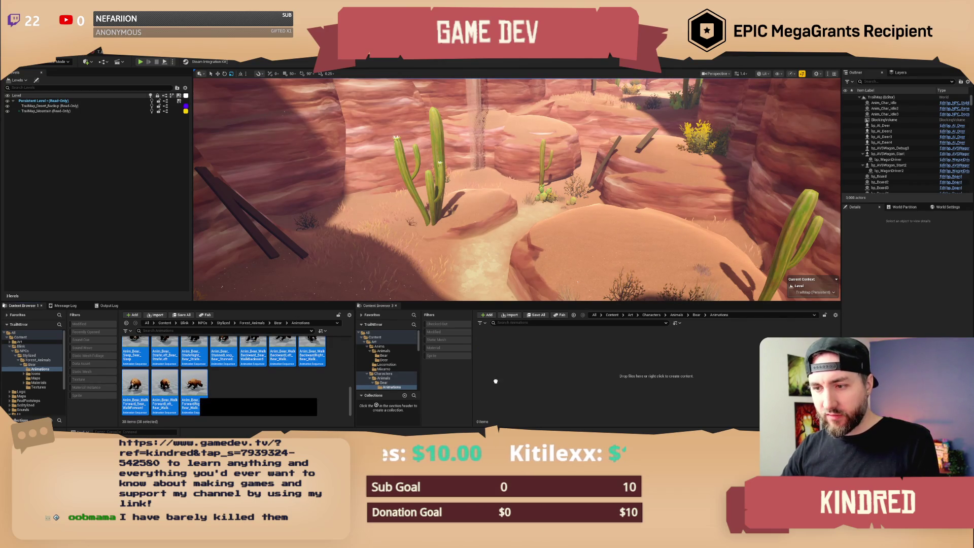
pyautogui.moveTo(535, 368); pyautogui.dragTo(535, 366)
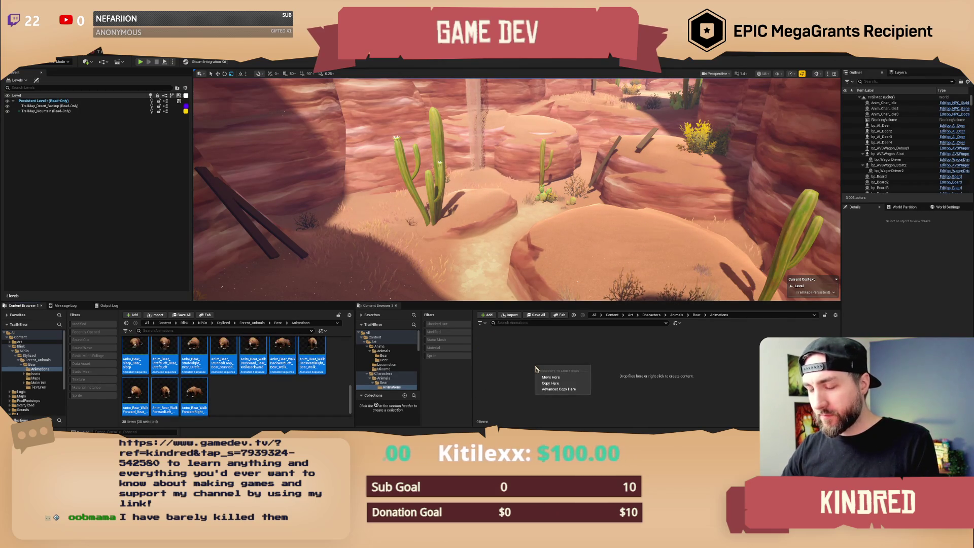
pyautogui.click(549, 382)
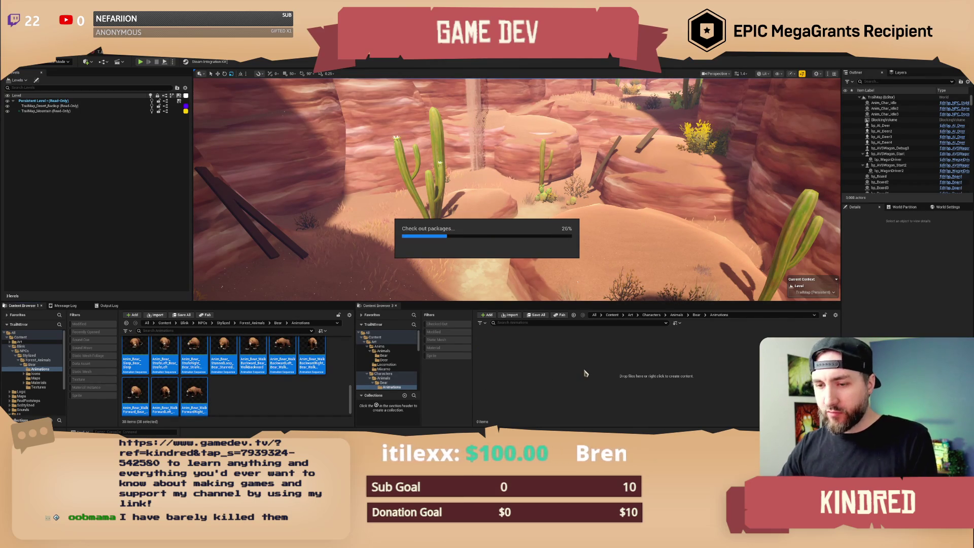
pyautogui.click(514, 305)
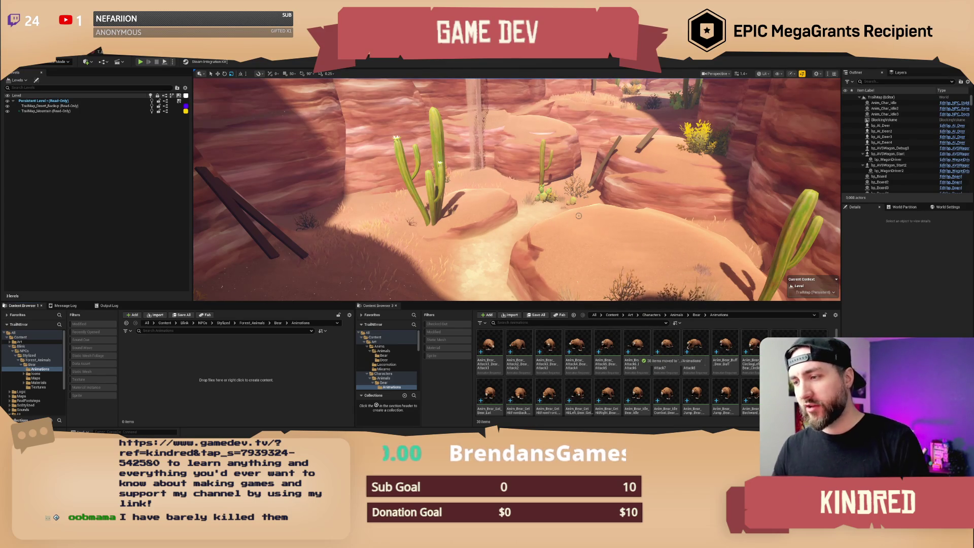
# Scroll through the moved animations, go back to the Bear folder and open the SK_Bear skeleton.
pyautogui.moveTo(589, 231); pyautogui.dragTo(609, 230)
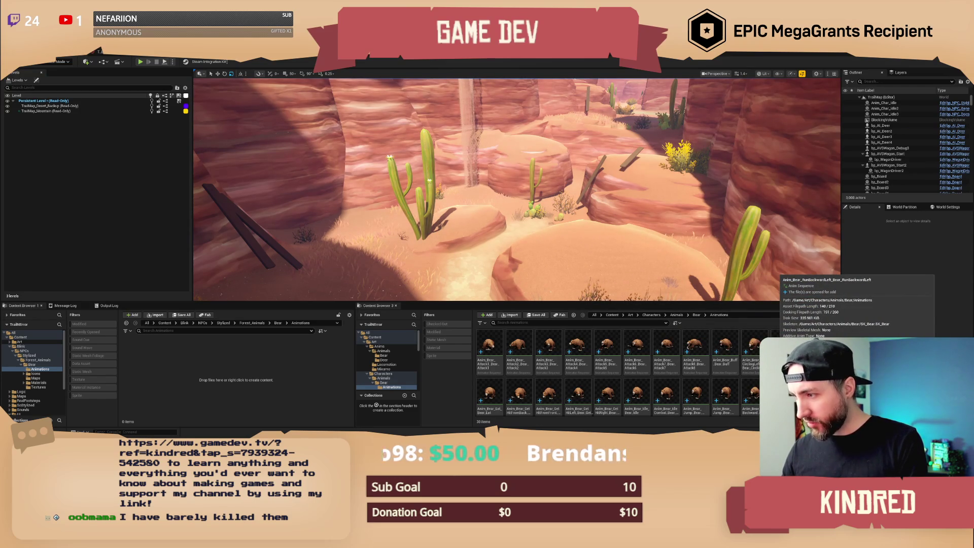
pyautogui.scroll(-2, 619, 373)
pyautogui.scroll(-2, 600, 395)
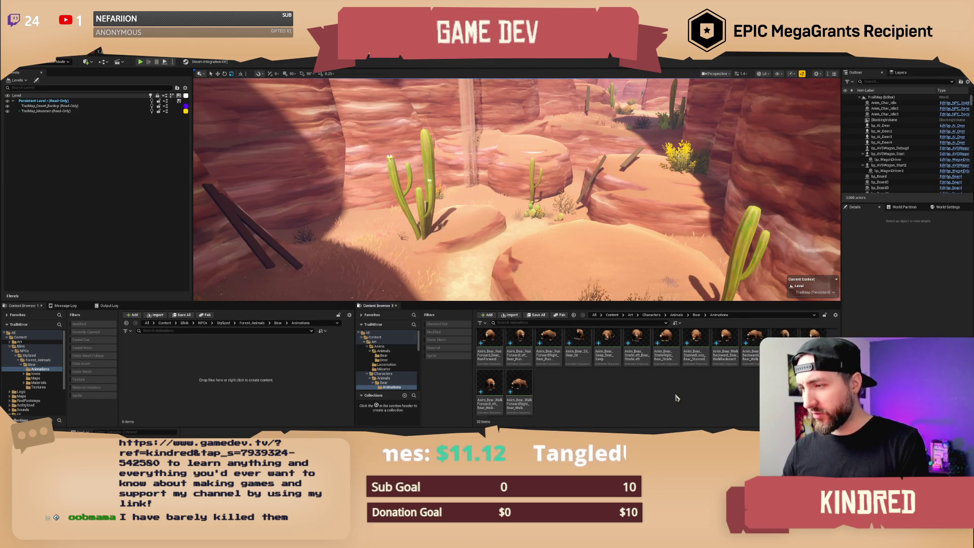
pyautogui.scroll(3, 655, 385)
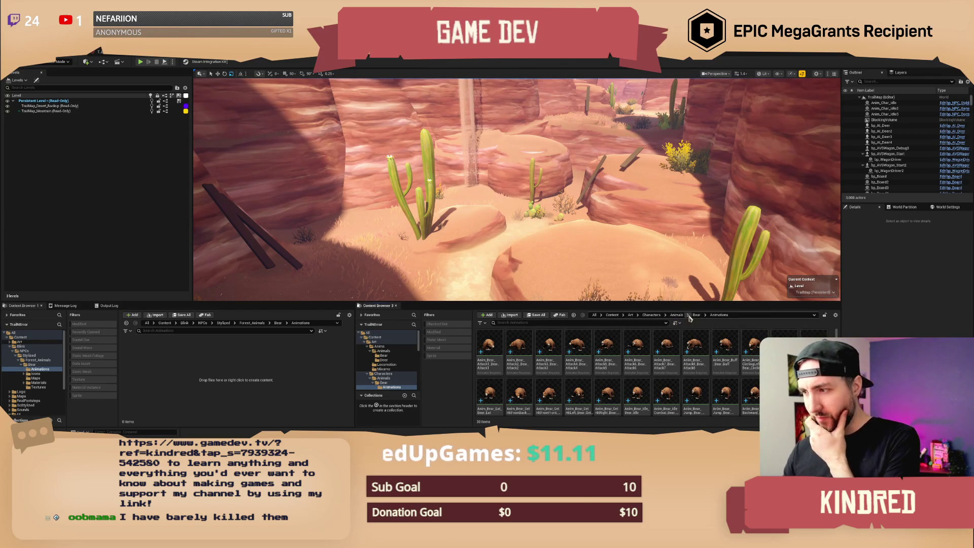
pyautogui.click(696, 315)
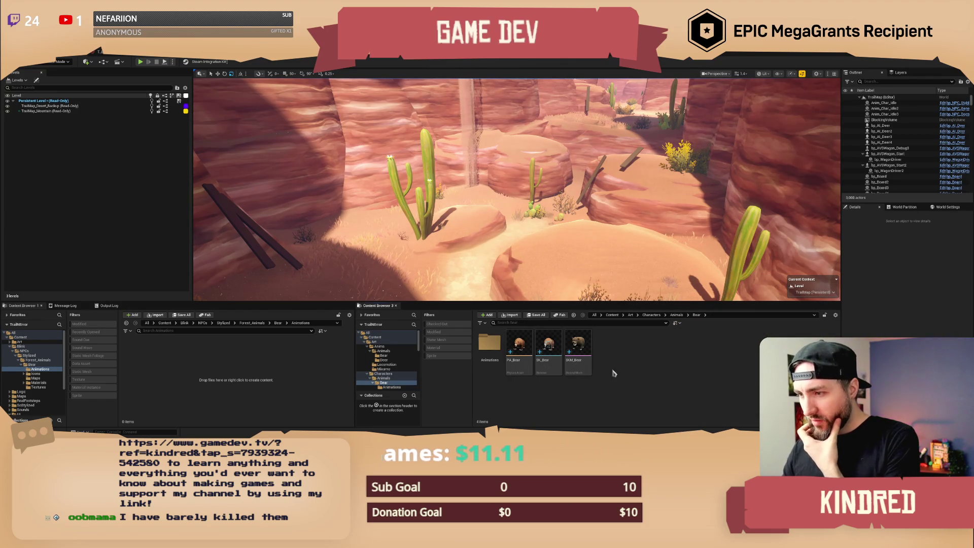
pyautogui.doubleClick(548, 345)
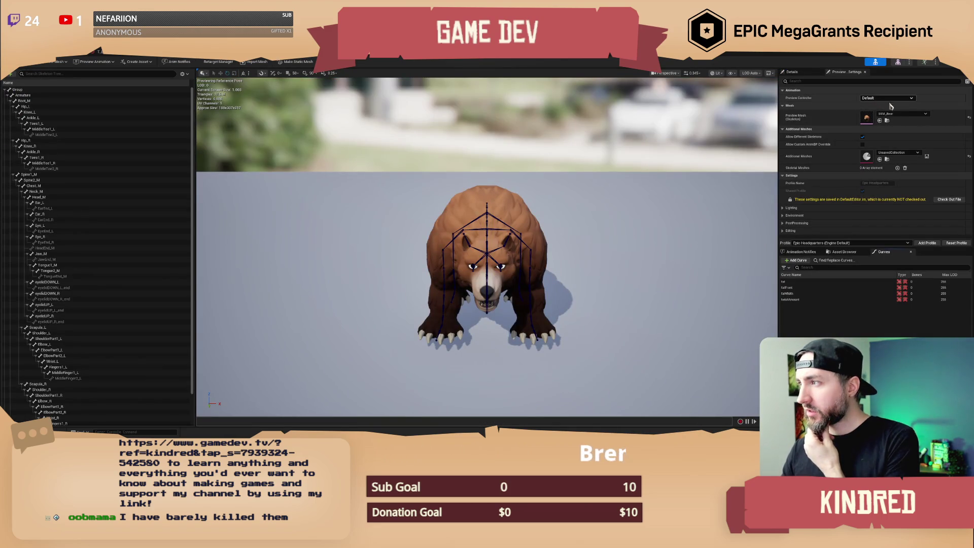
# Check SK_Bear's preview mesh options and review SKM_Bear's asset details, then return to Skeleton mode.
pyautogui.click(903, 114)
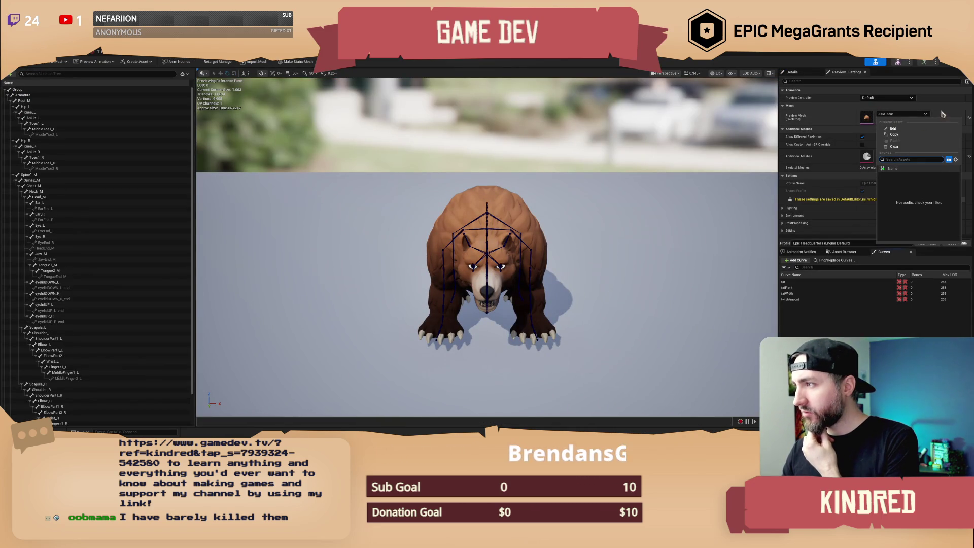
pyautogui.click(922, 115)
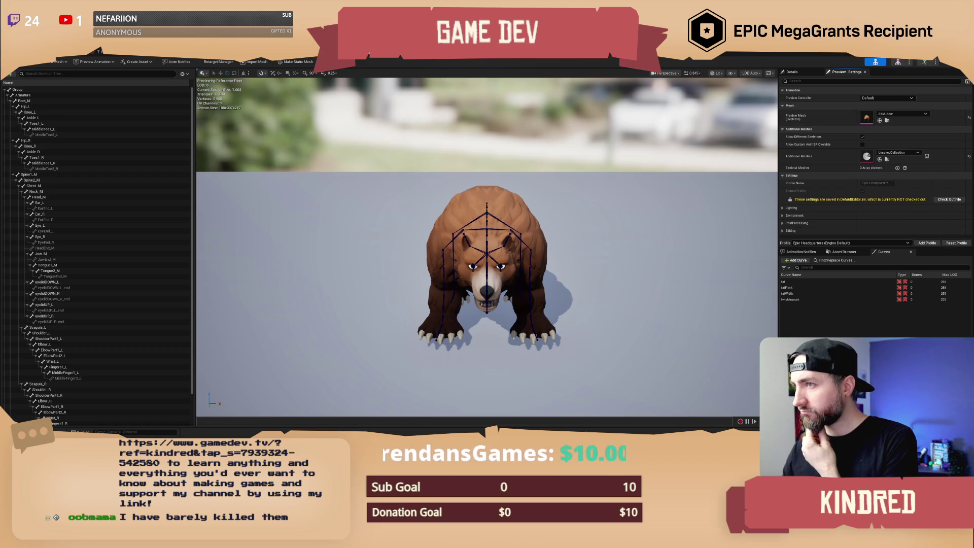
pyautogui.click(611, 56)
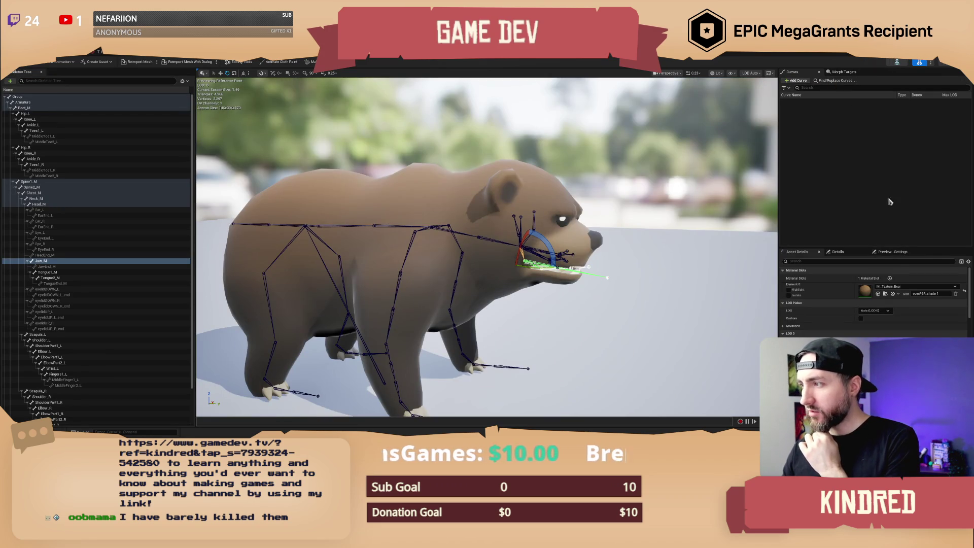
pyautogui.click(837, 252)
pyautogui.click(798, 251)
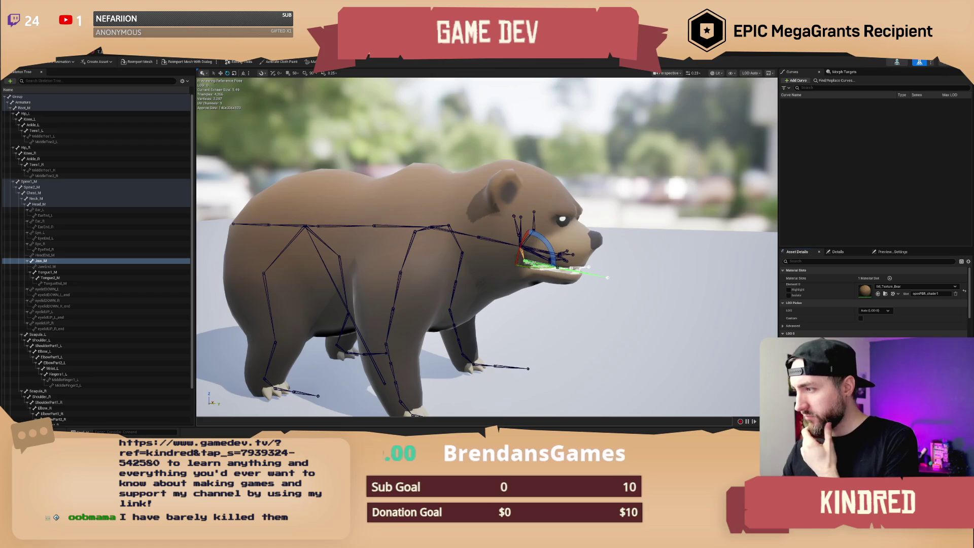
pyautogui.scroll(-10, 872, 299)
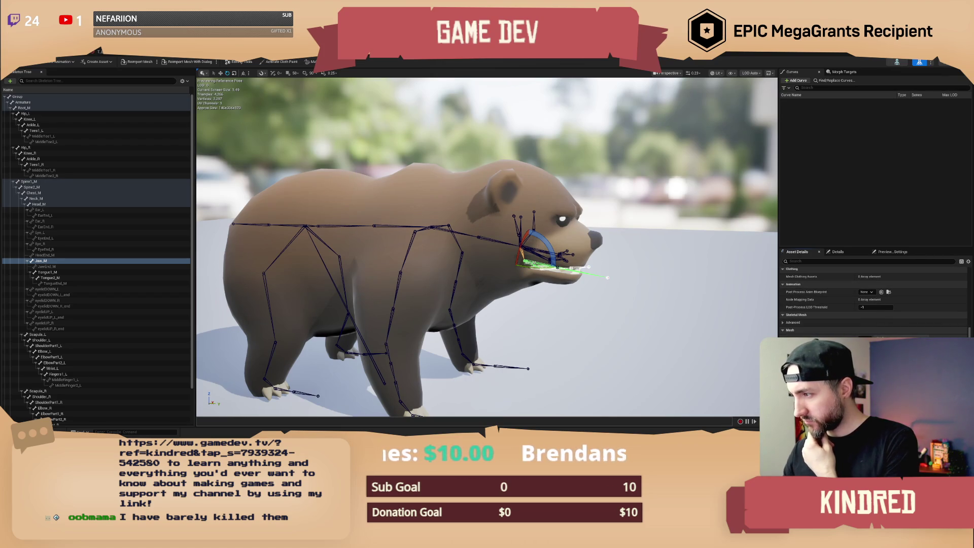
pyautogui.scroll(3, 872, 300)
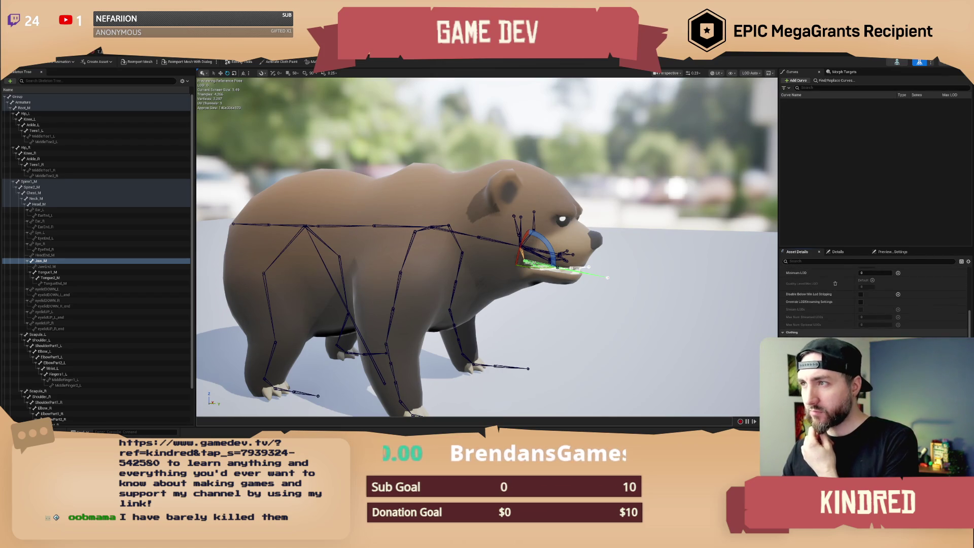
pyautogui.click(896, 62)
pyautogui.click(903, 114)
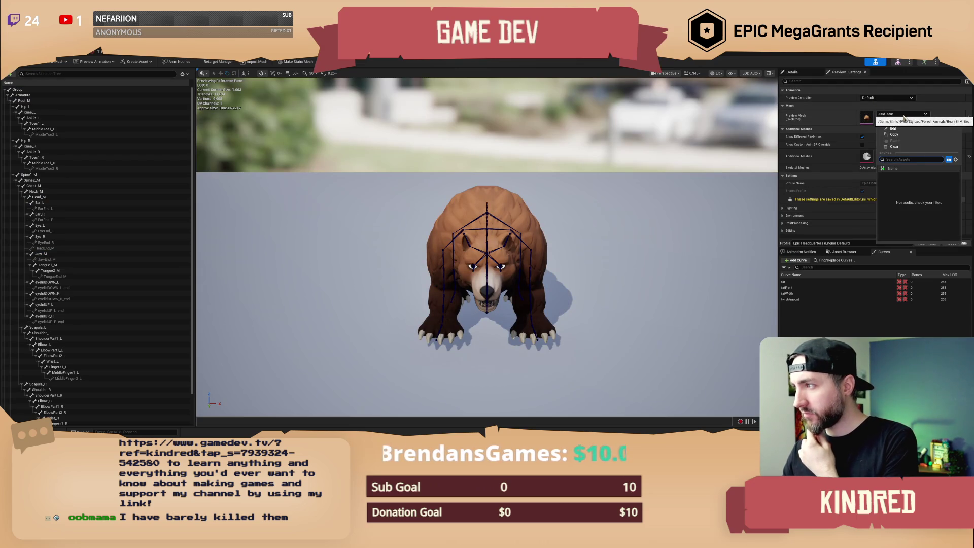
# Try the skeleton's preview mesh options, including setting the preview mesh to None.
pyautogui.click(903, 114)
pyautogui.click(969, 117)
pyautogui.click(900, 115)
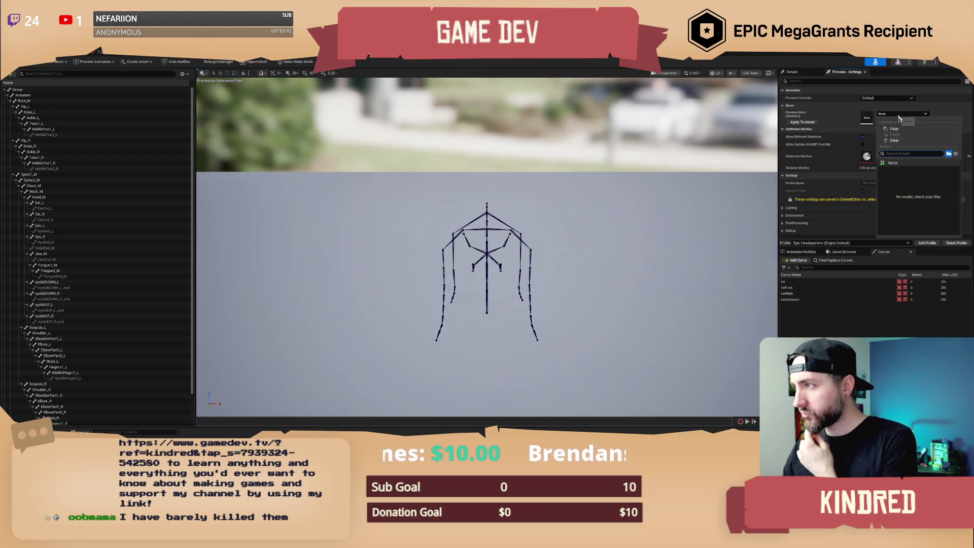
pyautogui.click(837, 118)
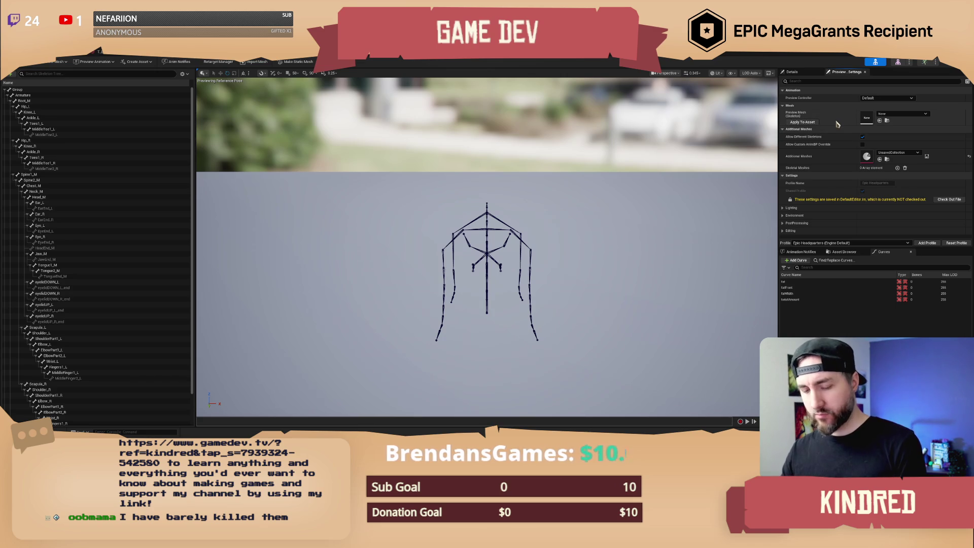
pyautogui.click(905, 116)
pyautogui.click(905, 116)
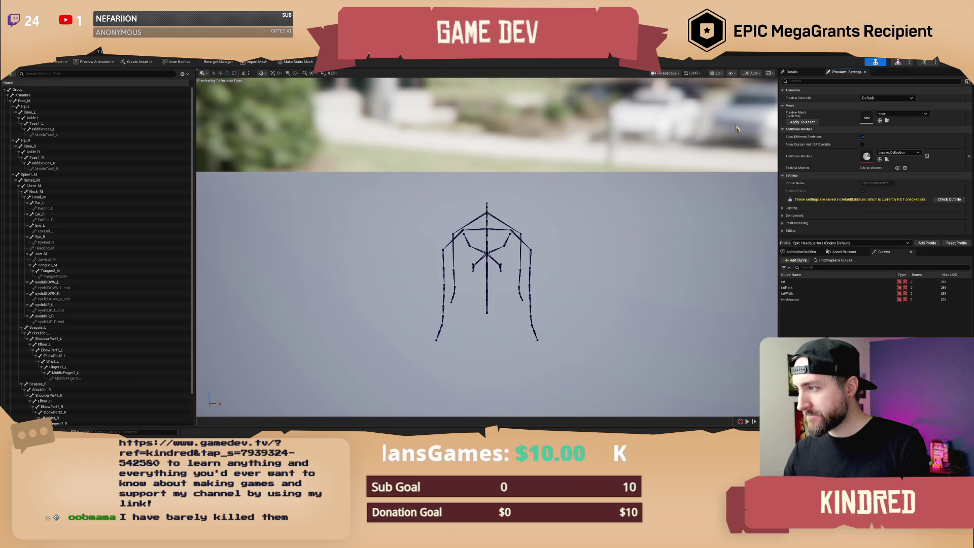
# Review related animation assets, notifies and preview controller choices, then switch to the Skeletal Mesh editor.
pyautogui.click(843, 251)
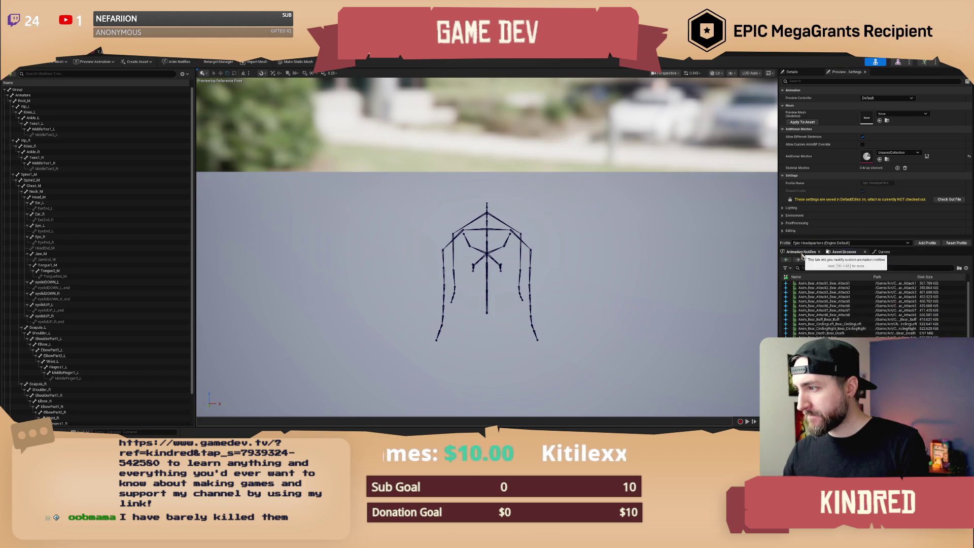
pyautogui.click(801, 253)
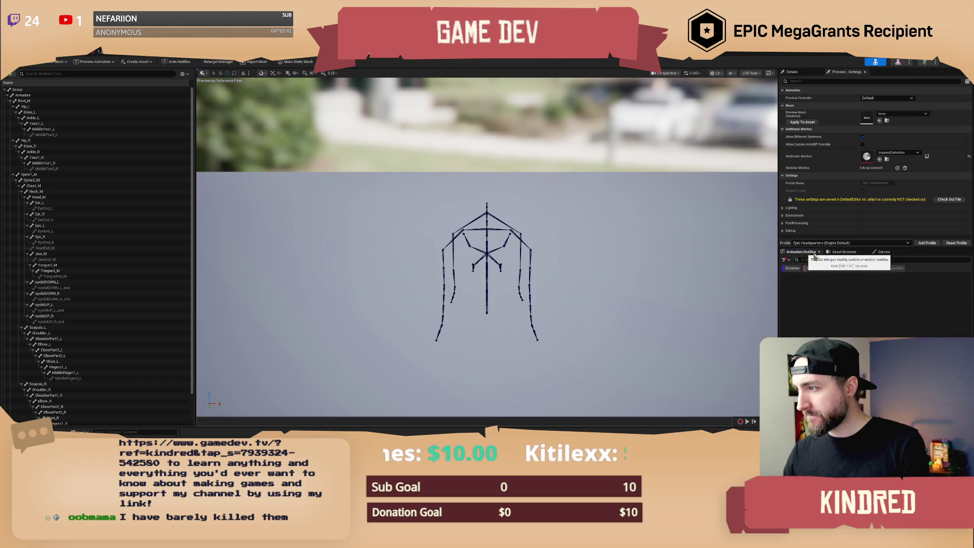
pyautogui.click(842, 252)
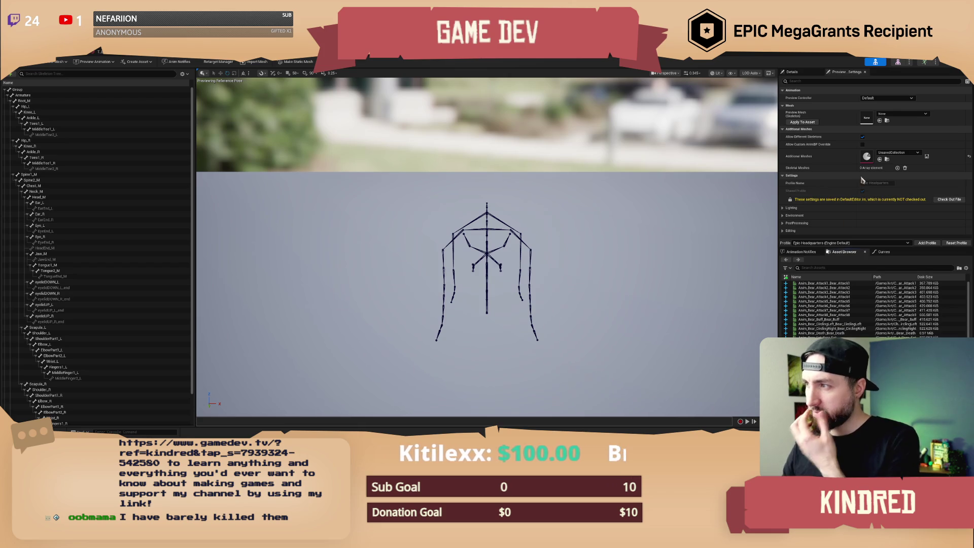
pyautogui.click(879, 98)
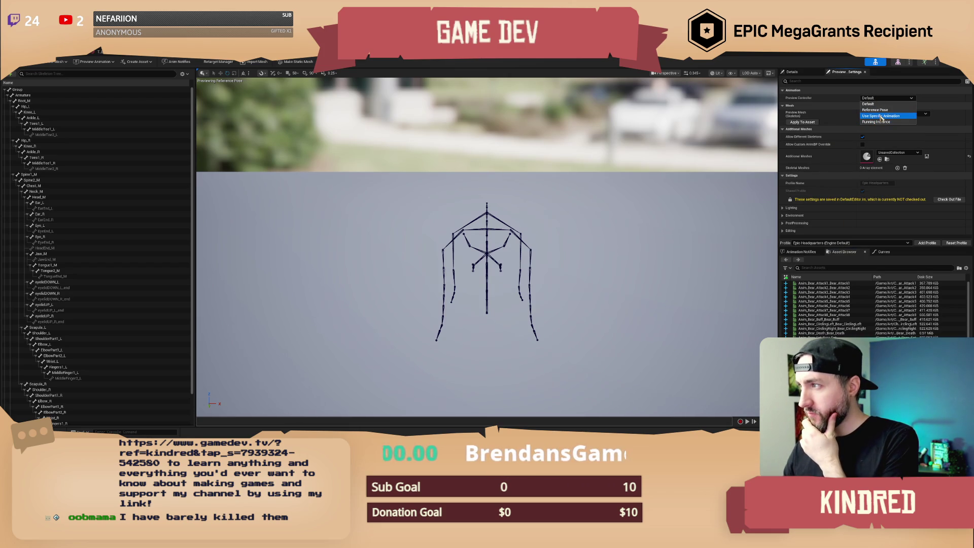
pyautogui.press('Escape')
pyautogui.click(887, 114)
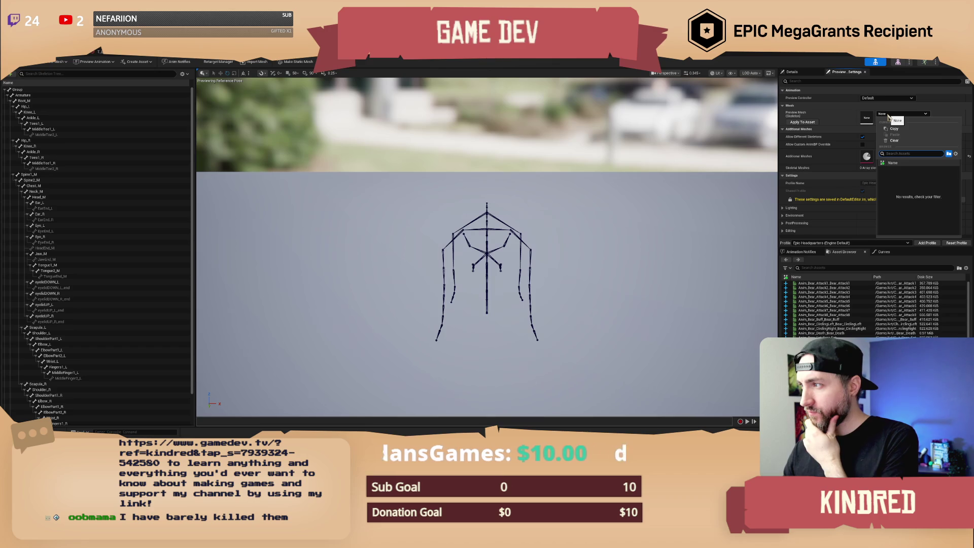
pyautogui.press('Escape')
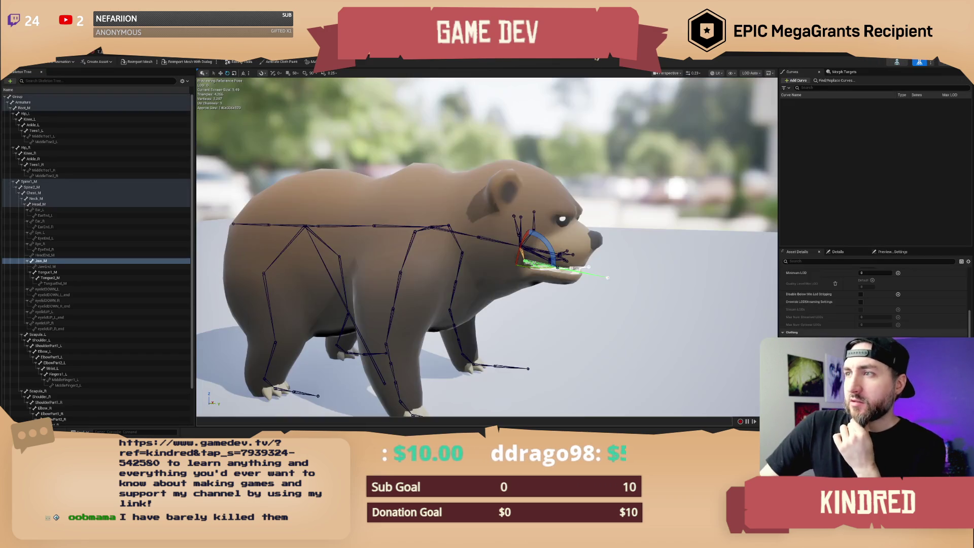
pyautogui.click(597, 61)
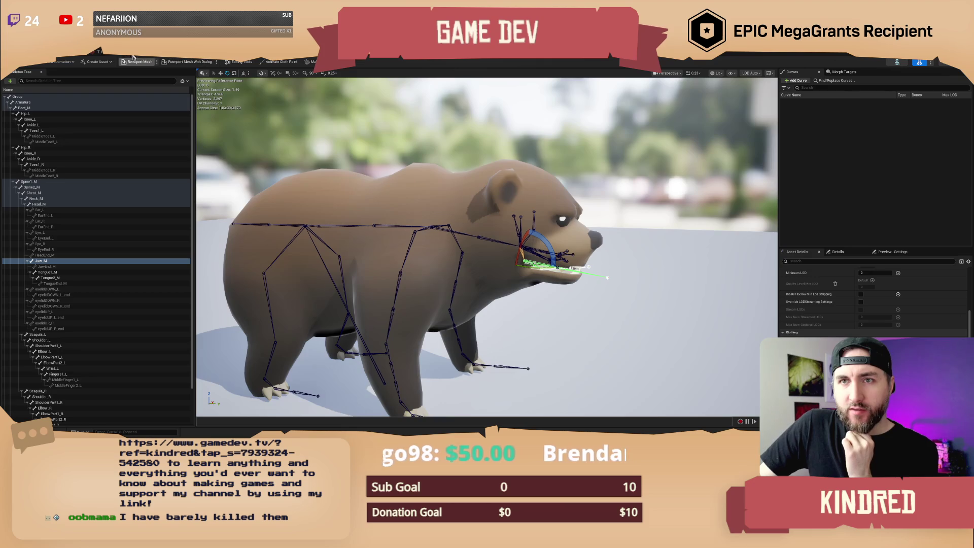
# Open Anim_Bear_Attack1 from the Bear Animations folder and apply SKM_Bear as its preview mesh.
pyautogui.click(99, 50)
pyautogui.click(490, 345)
pyautogui.doubleClick(490, 345)
pyautogui.doubleClick(553, 324)
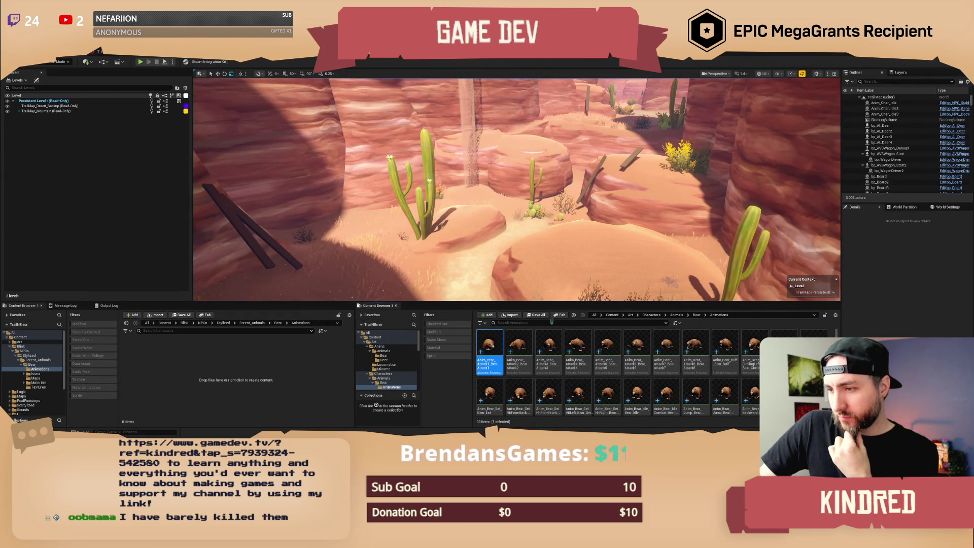
pyautogui.click(900, 114)
pyautogui.click(900, 116)
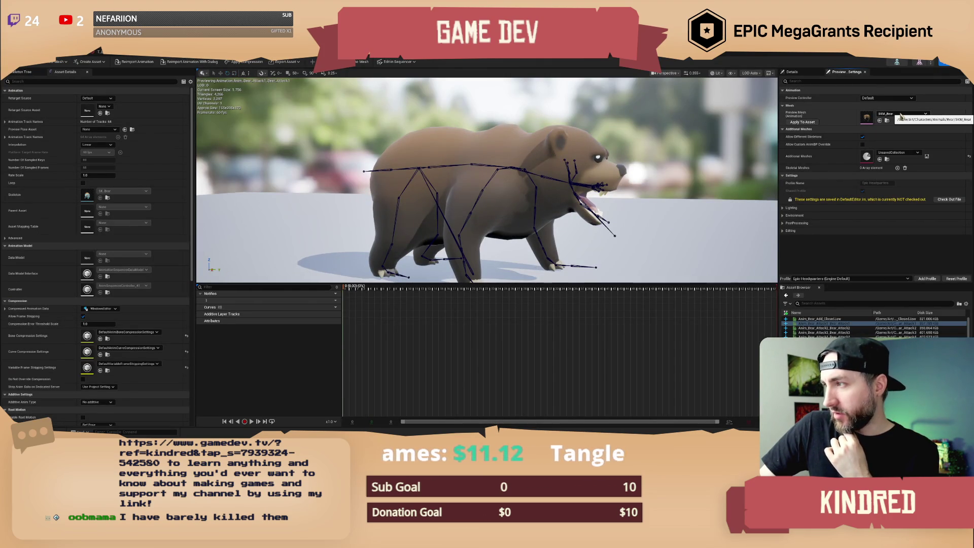
pyautogui.click(802, 122)
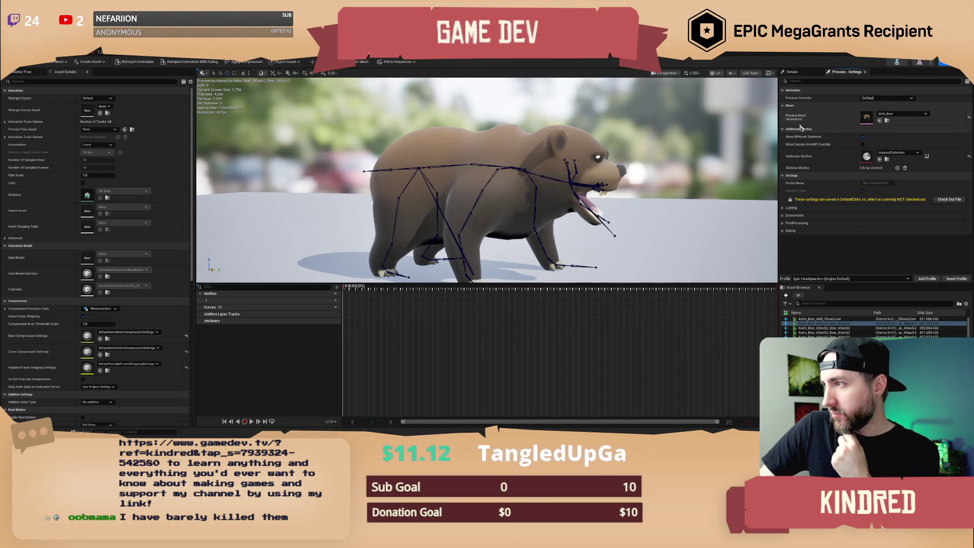
# Preview Anim_Bear_Attack4 and the other animations, then return to the level editor's Bear folder.
pyautogui.click(825, 335)
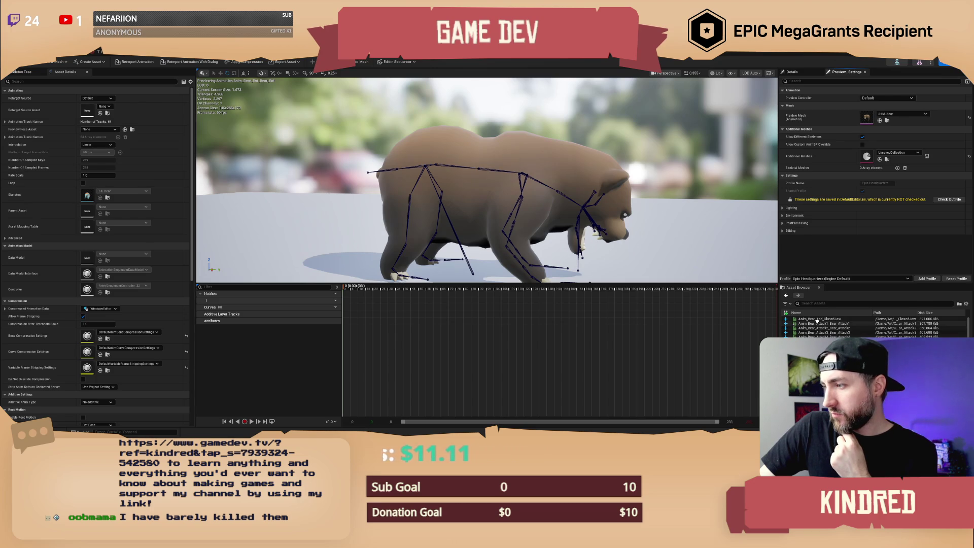
pyautogui.scroll(-3, 816, 320)
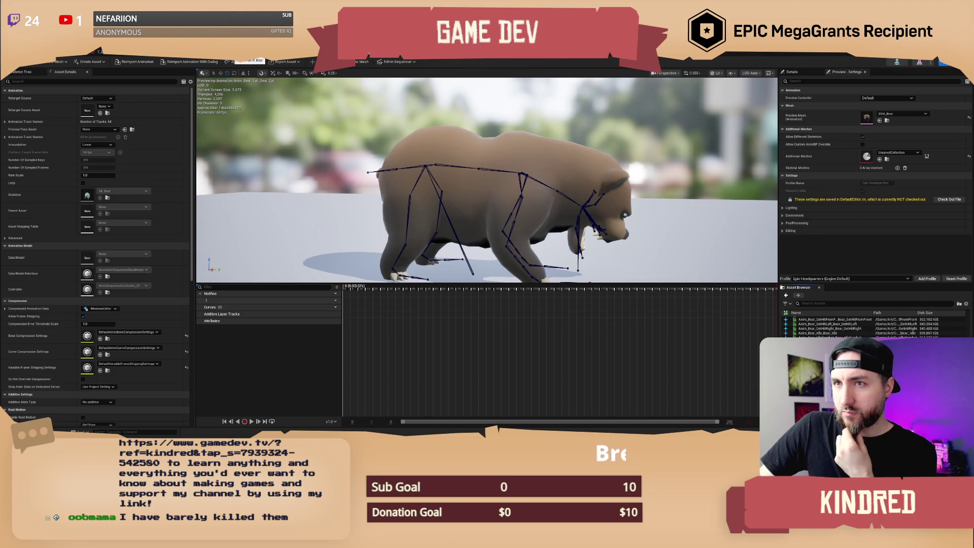
pyautogui.click(243, 52)
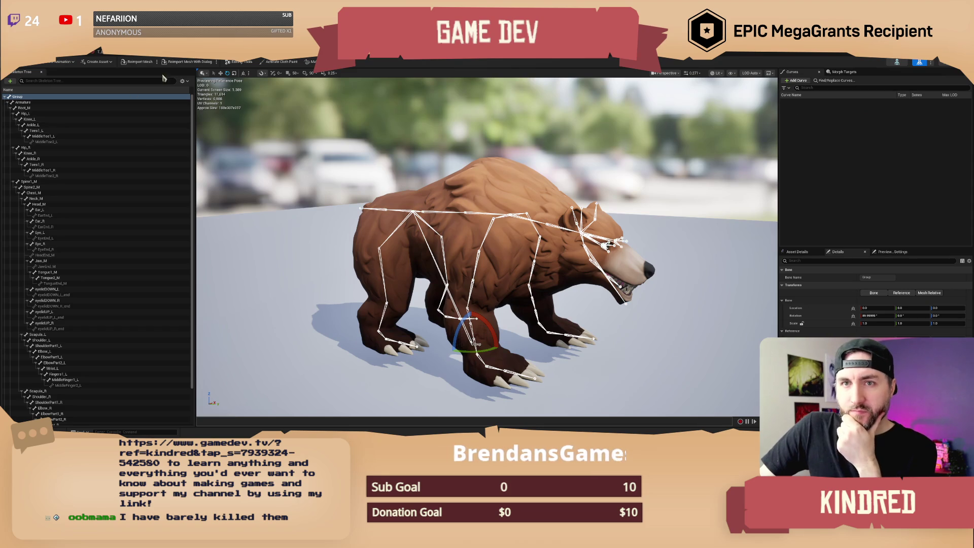
pyautogui.click(56, 60)
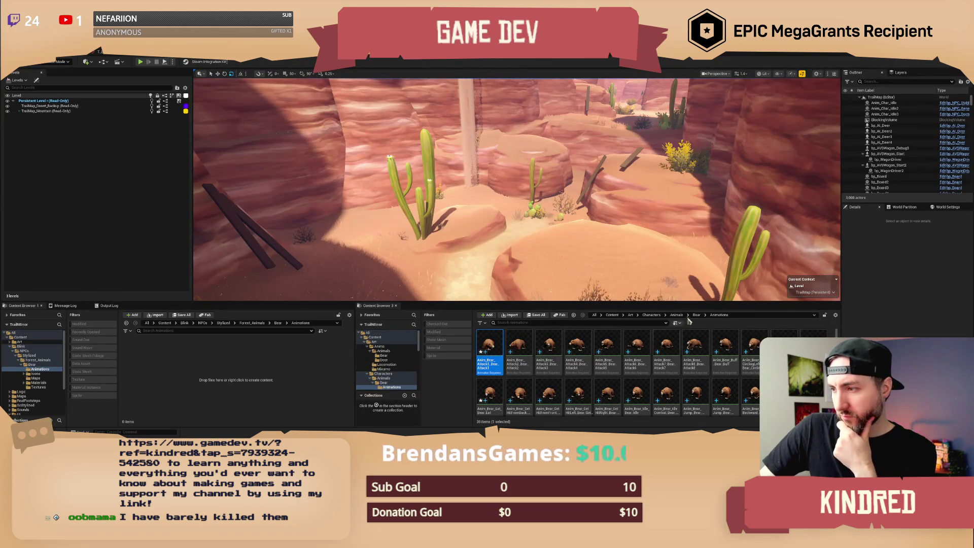
pyautogui.click(383, 383)
# Open PA_Bear and apply SKM_Bear to the asset as its preview mesh.
pyautogui.doubleClick(518, 345)
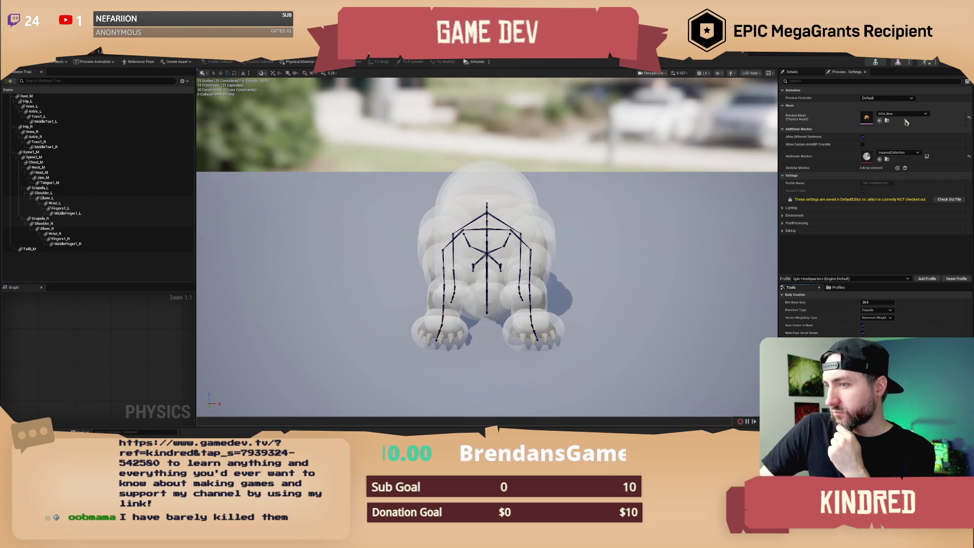
pyautogui.click(903, 114)
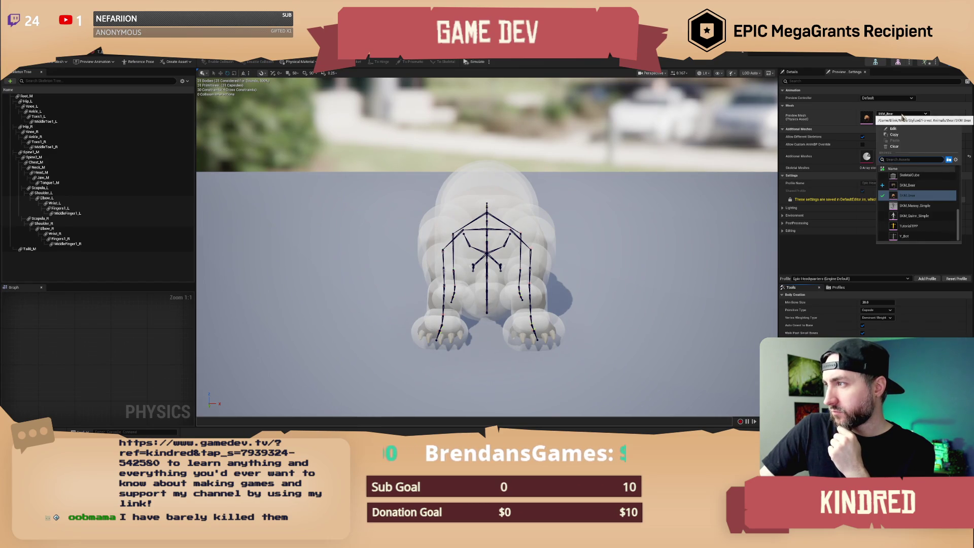
pyautogui.click(907, 185)
pyautogui.click(806, 124)
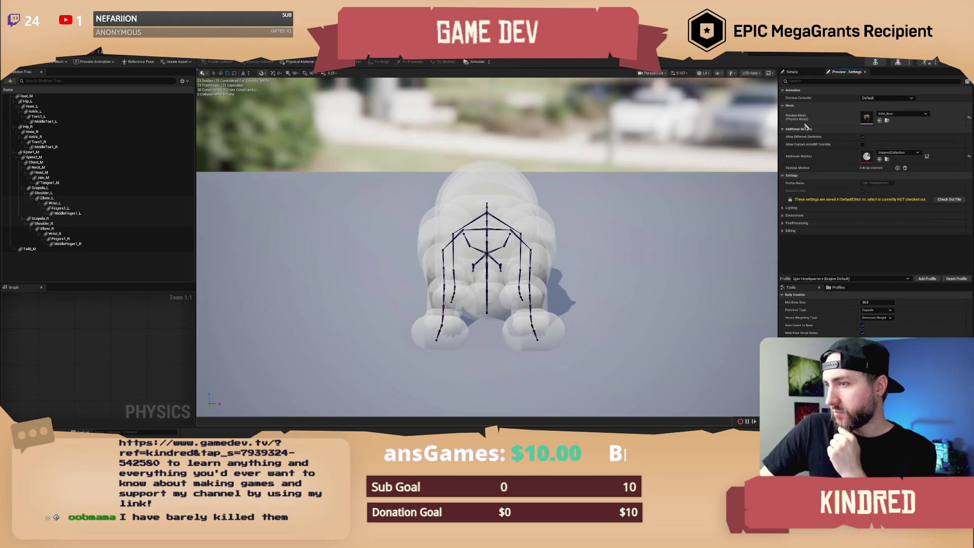
# Select and frame the Chest_M collision body with the gizmo in move mode.
pyautogui.moveTo(581, 250); pyautogui.dragTo(385, 262)
pyautogui.click(528, 187)
pyautogui.press('w')
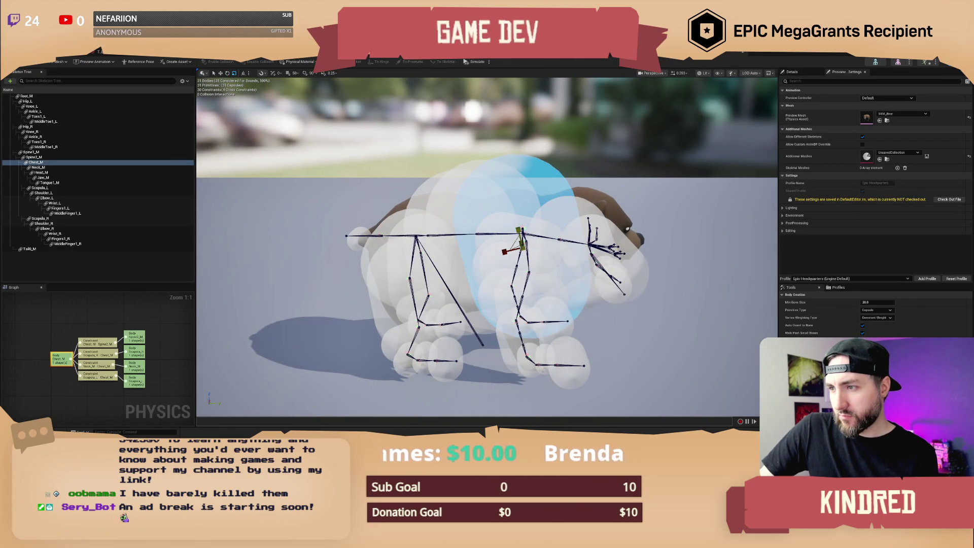
pyautogui.scroll(5, 487, 247)
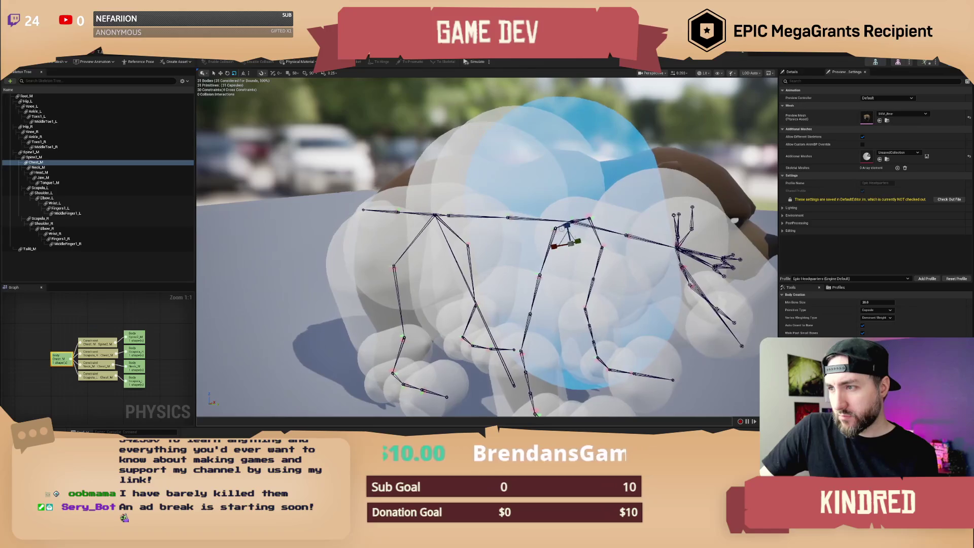
pyautogui.click(590, 415)
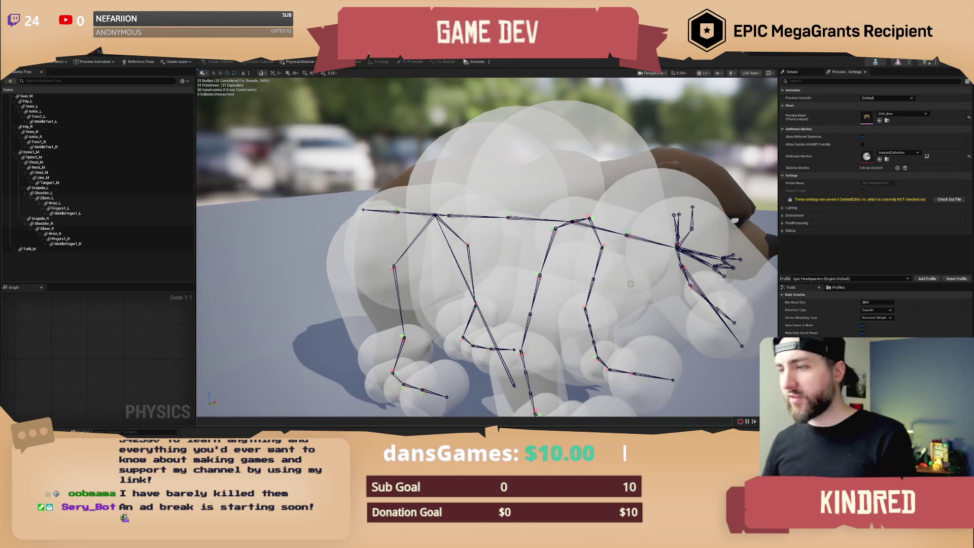
pyautogui.click(564, 231)
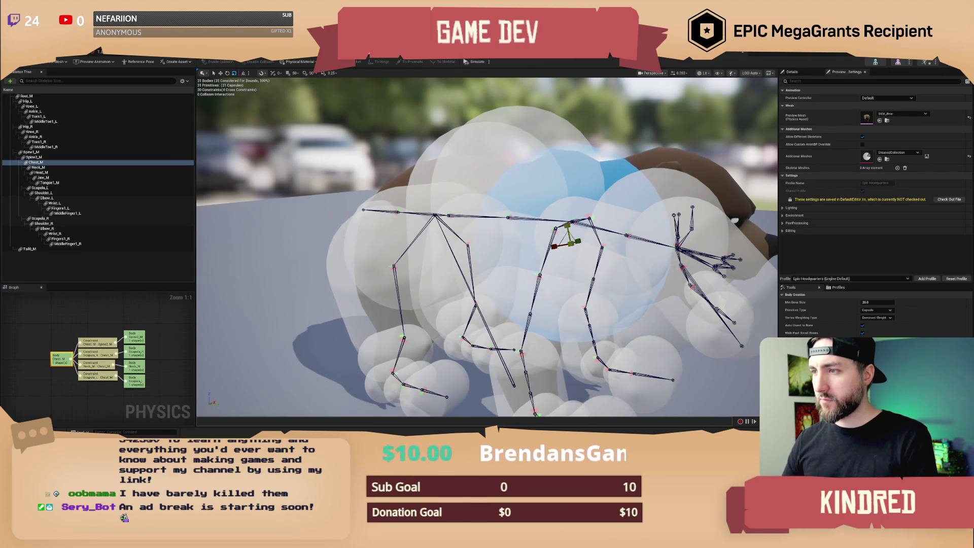
pyautogui.moveTo(566, 207)
pyautogui.mouseDown()
pyautogui.moveTo(555, 167)
pyautogui.moveTo(565, 147)
pyautogui.mouseUp()
# Inspect the Spine2_M, Spine1_M and Root_M collision bodies.
pyautogui.click(644, 238)
pyautogui.press('f')
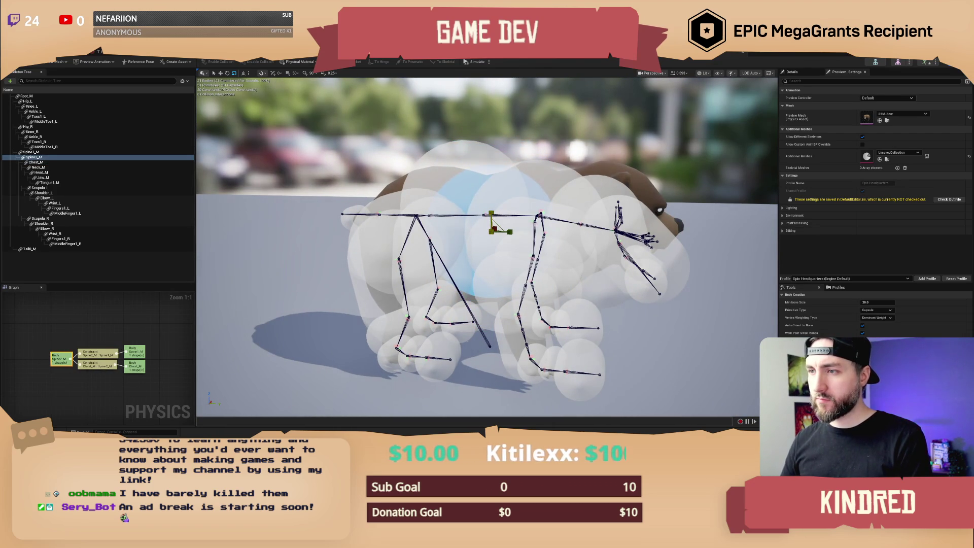
pyautogui.click(456, 167)
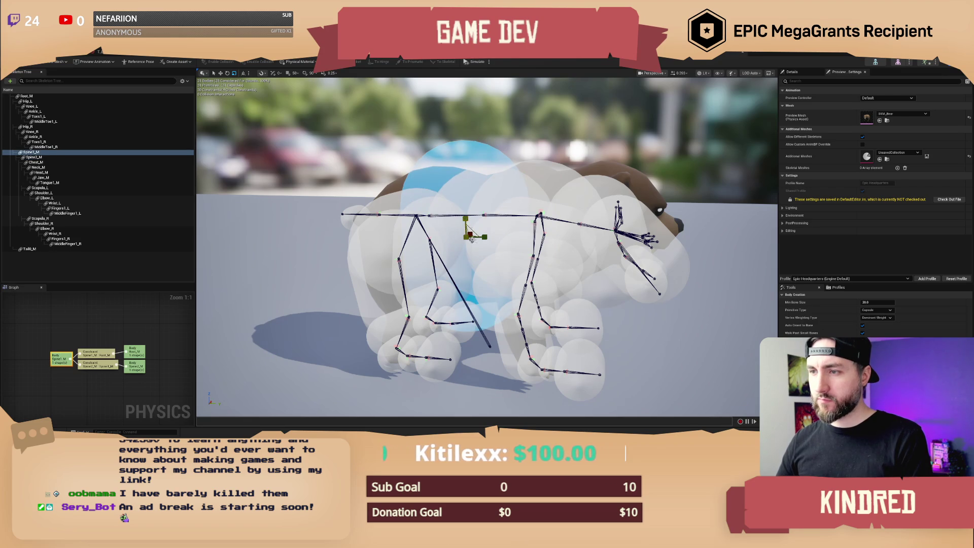
pyautogui.moveTo(497, 169)
pyautogui.mouseDown()
pyautogui.moveTo(430, 244)
pyautogui.moveTo(442, 243)
pyautogui.moveTo(429, 234)
pyautogui.mouseUp()
pyautogui.click(427, 244)
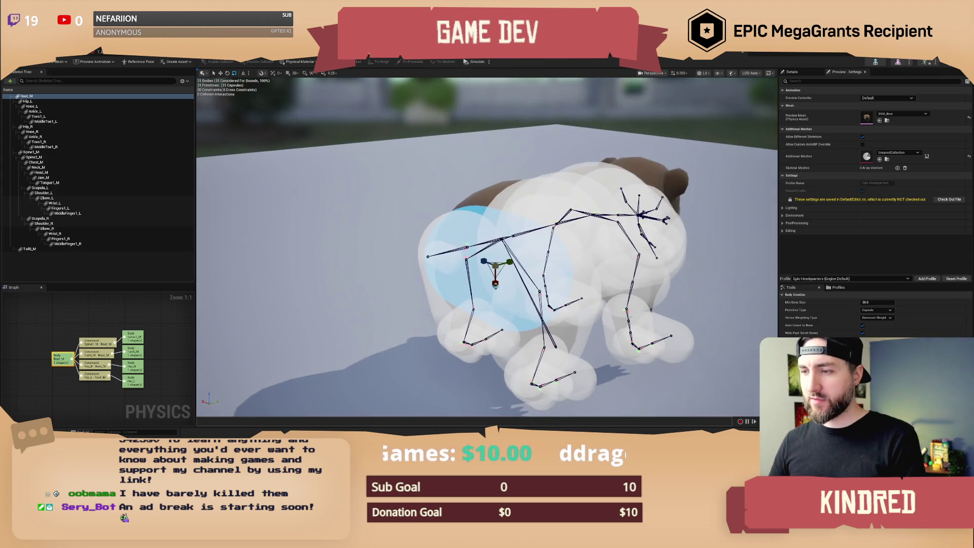